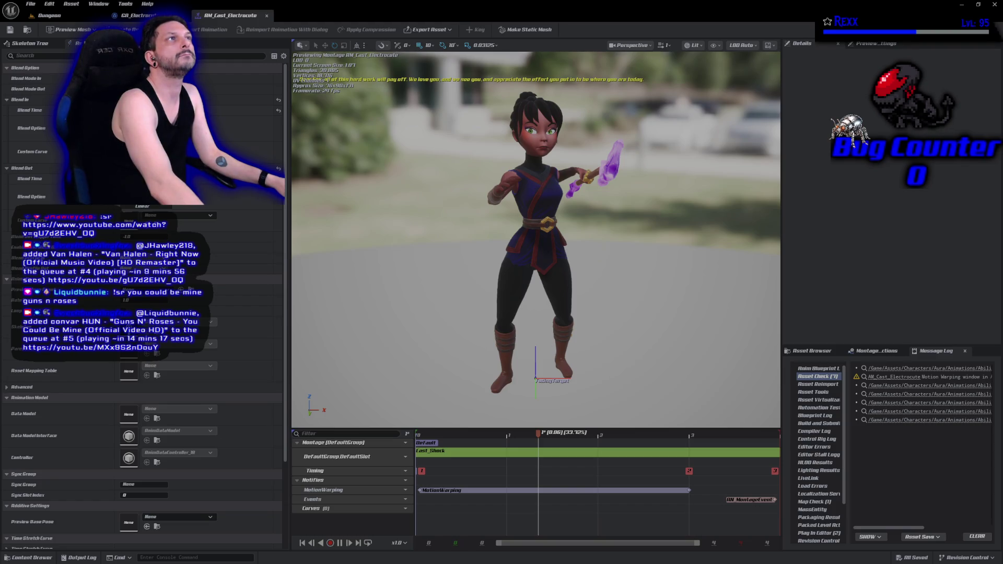
# Leave the GA_Electrocute graph for the Dungeon level and start Play In Editor with Alt+P
pyautogui.click(131, 15)
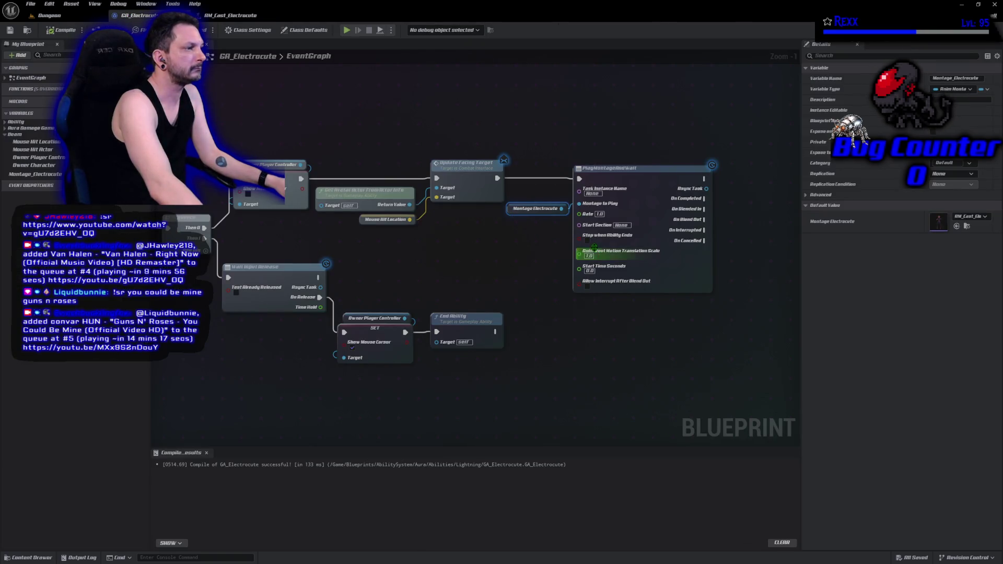
pyautogui.click(60, 17)
pyautogui.hotkey('alt', 'p')
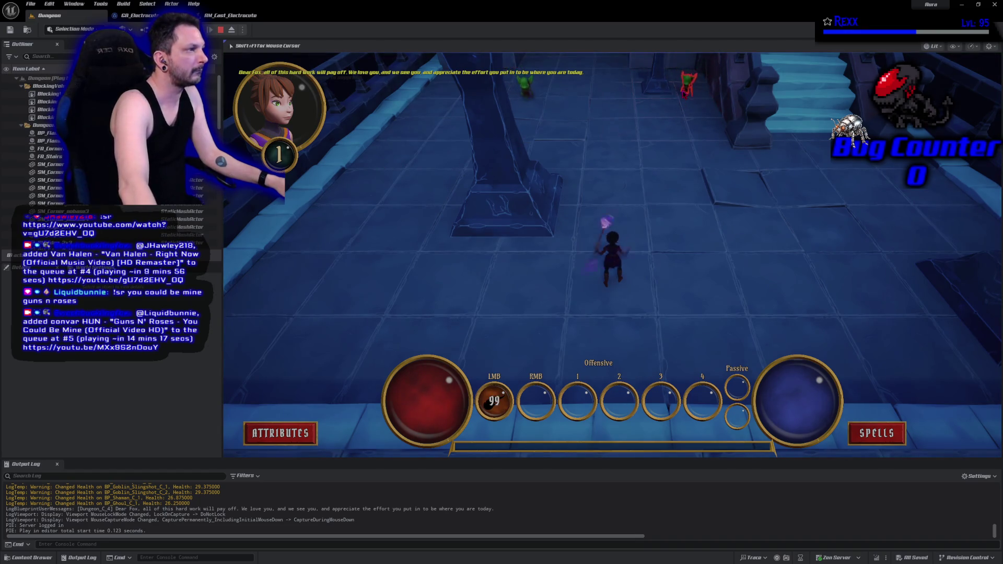
# Fire repeated bolts at the goblins by the pillar until the character levels up
pyautogui.click(660, 126)
pyautogui.click(653, 128)
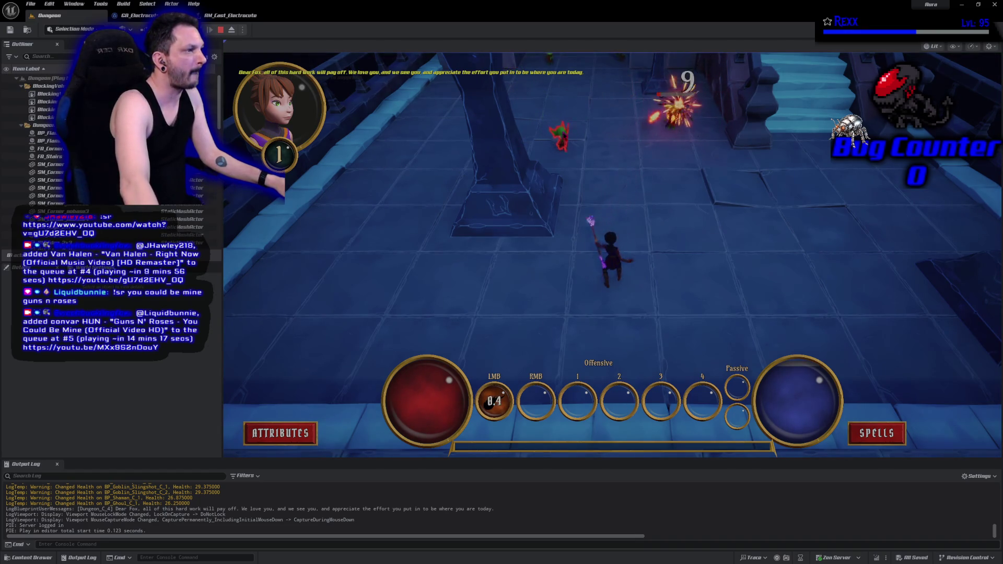
pyautogui.click(595, 195)
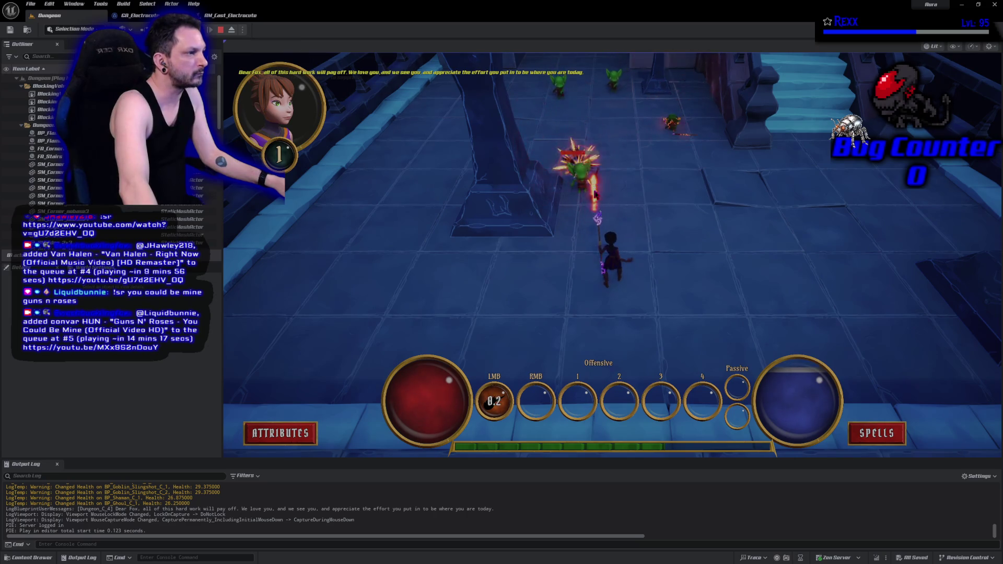
pyautogui.click(595, 193)
pyautogui.click(590, 162)
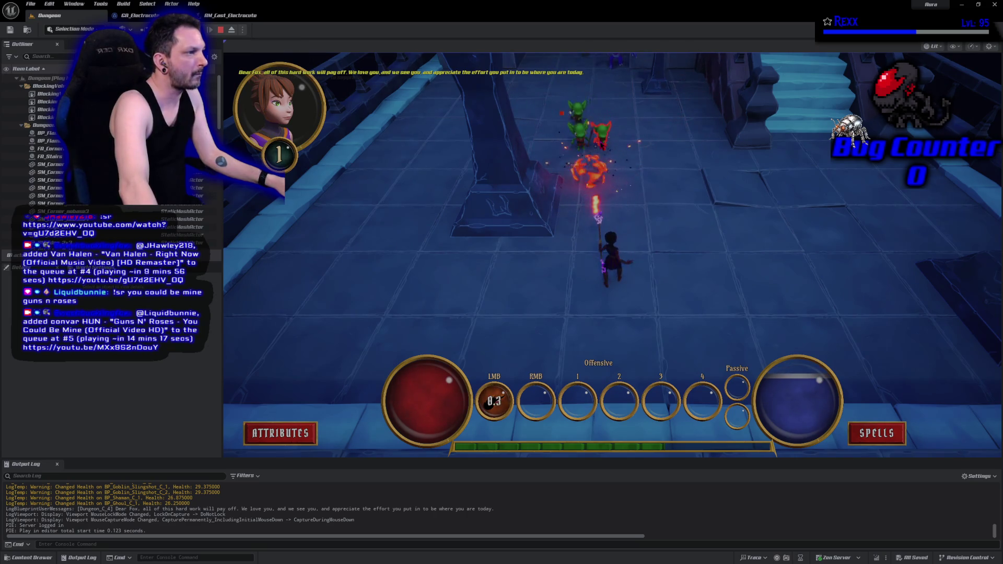
pyautogui.click(590, 162)
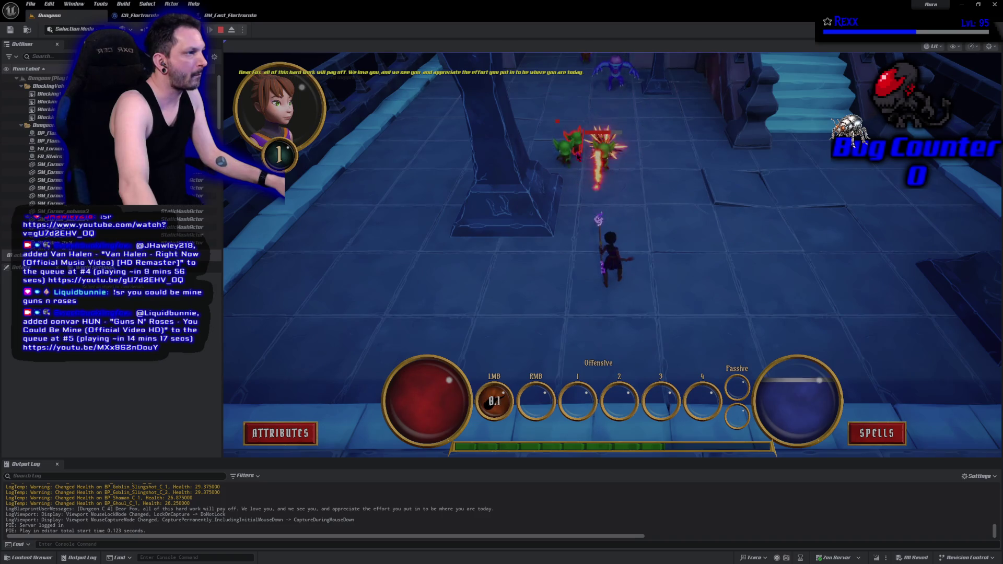
pyautogui.click(588, 167)
pyautogui.click(595, 173)
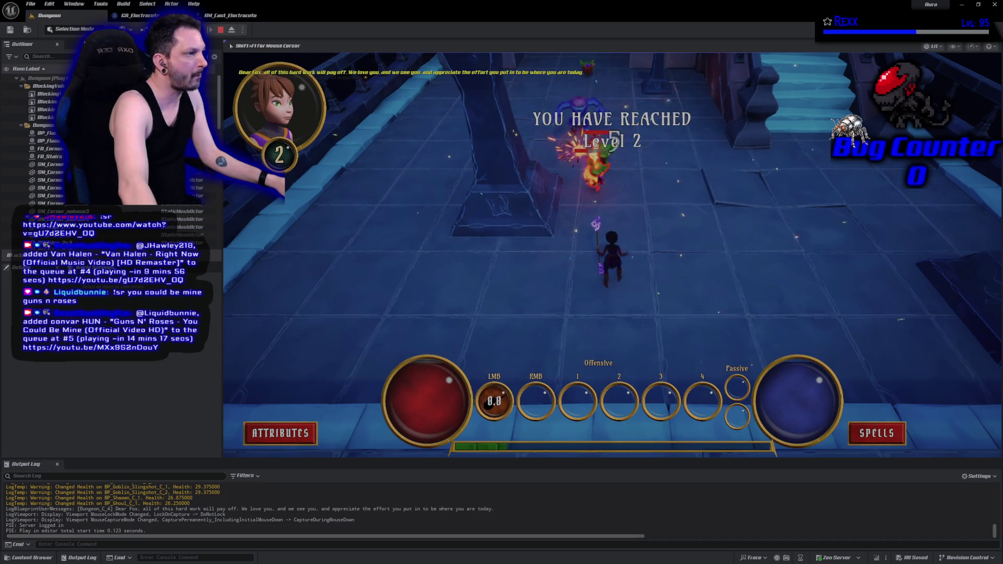
pyautogui.click(600, 176)
pyautogui.click(598, 177)
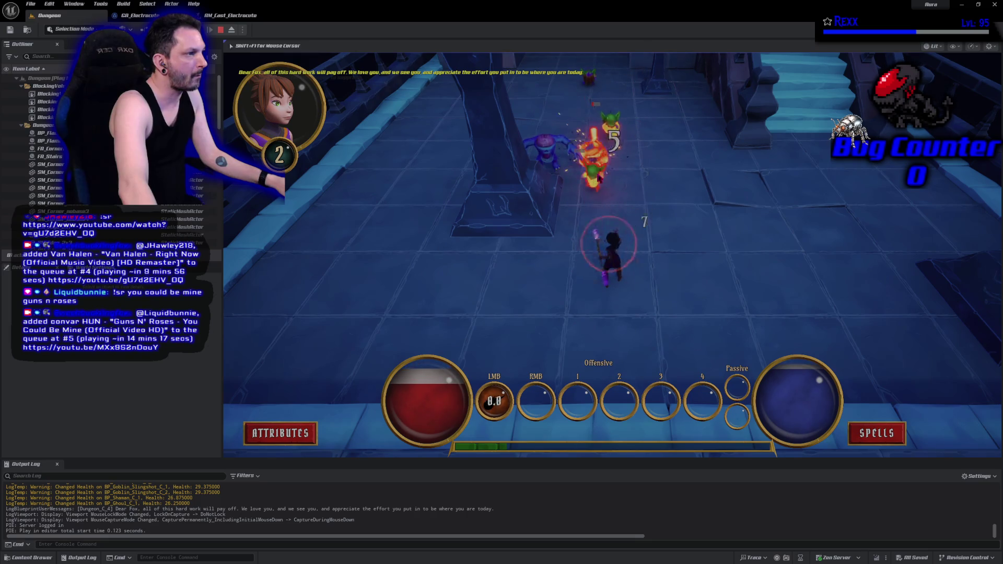
pyautogui.click(574, 154)
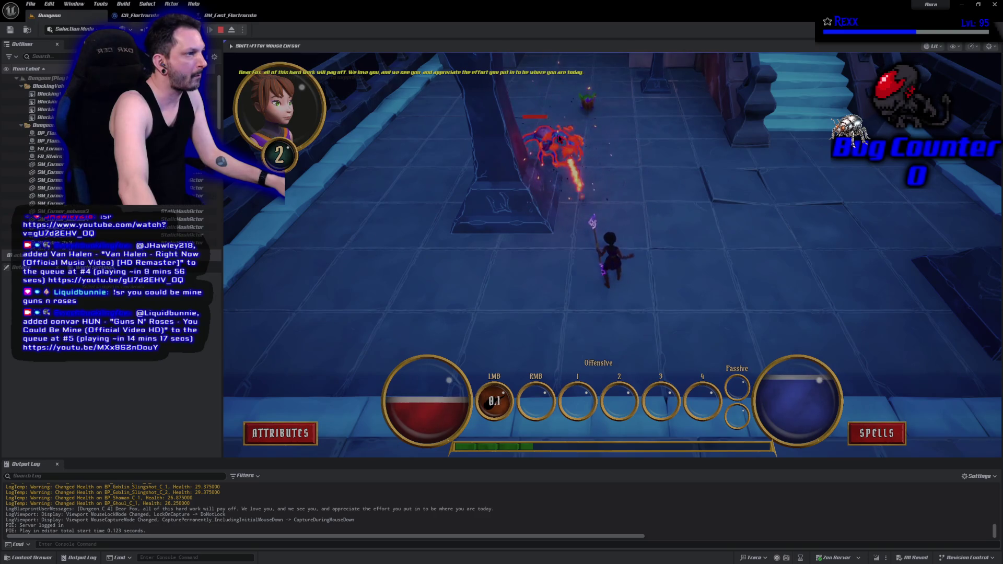
pyautogui.click(558, 138)
pyautogui.click(574, 139)
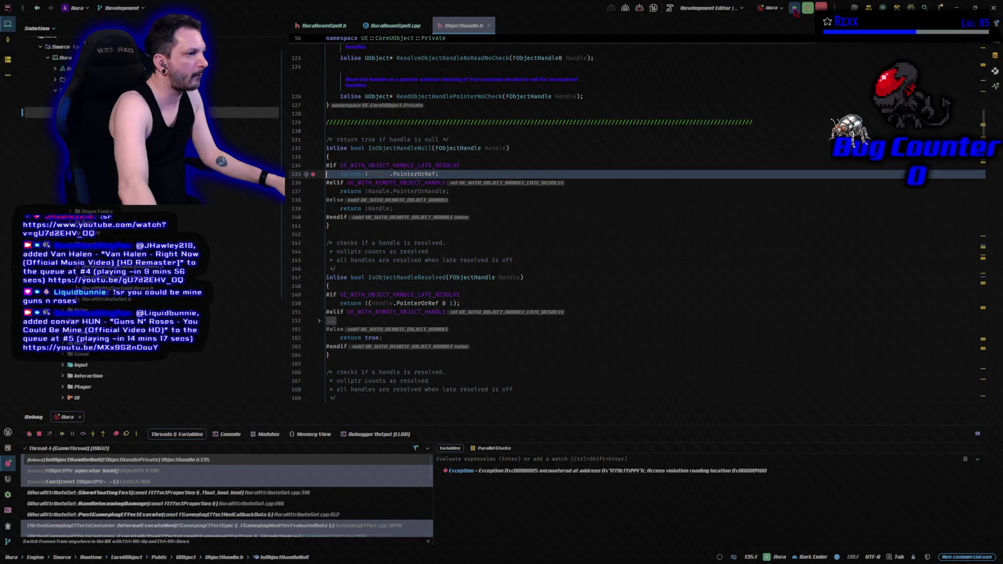
# Resume past the ObjectHandle.h access violation and restart the debug session to rebuild Aura
pyautogui.click(794, 8)
pyautogui.click(807, 8)
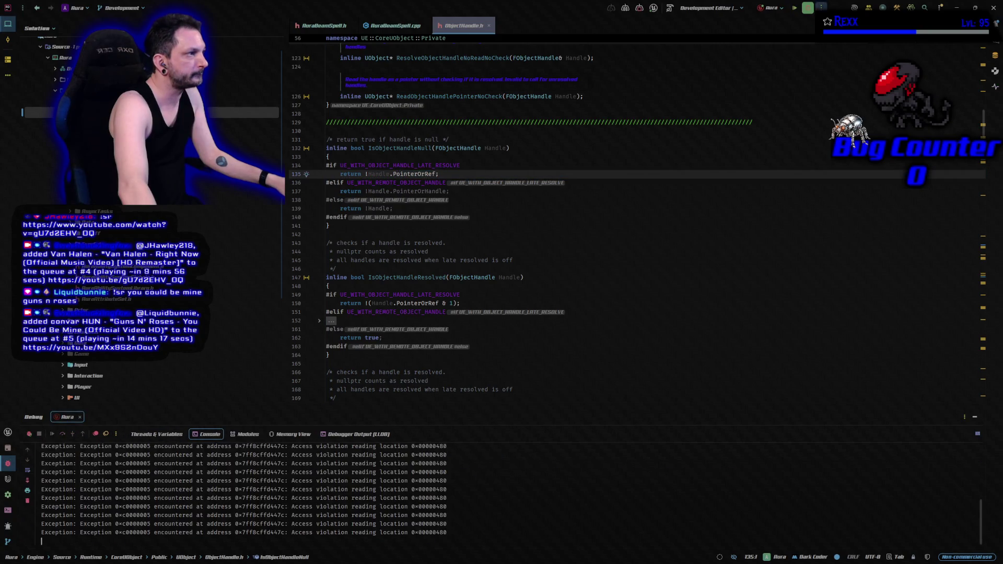
pyautogui.click(807, 8)
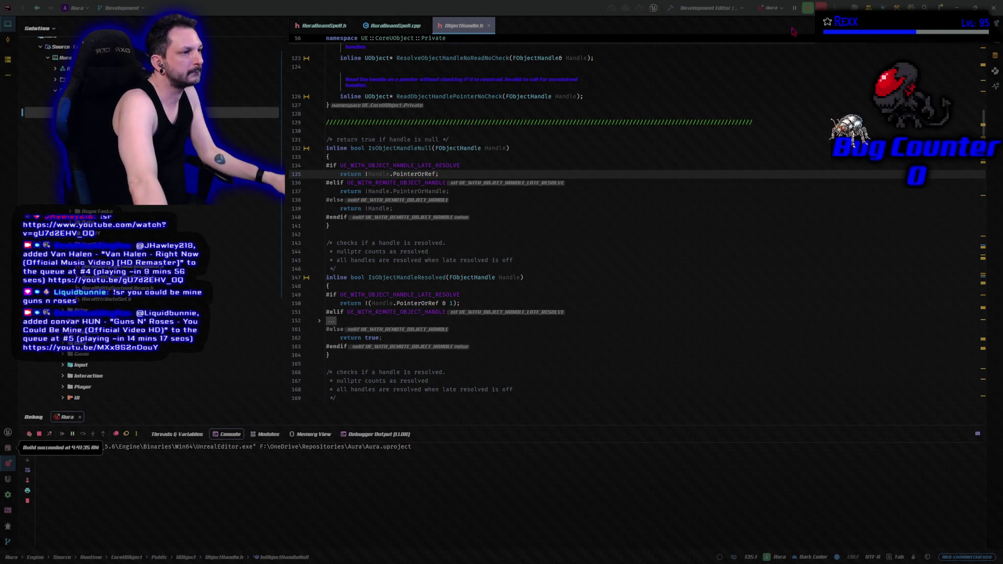
# Close ObjectHandle.h and move the relaunching Unreal Editor splash screen out of the way
pyautogui.middleClick(461, 32)
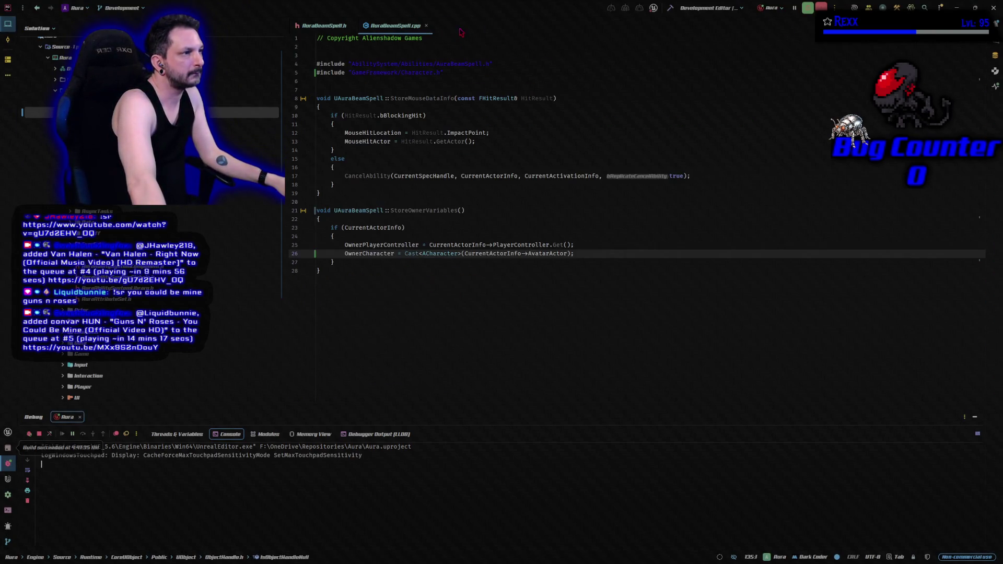
pyautogui.moveTo(422, 308)
pyautogui.mouseDown()
pyautogui.moveTo(708, 173)
pyautogui.moveTo(748, 211)
pyautogui.mouseUp()
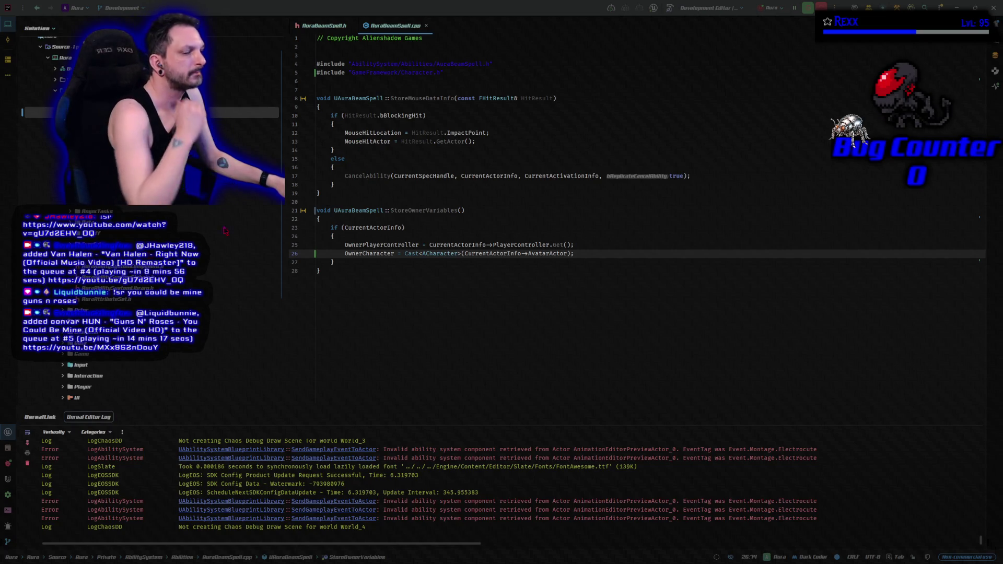
# Return to the Unreal editor and start a new Dungeon play session
pyautogui.hotkey('alt', 'Tab')
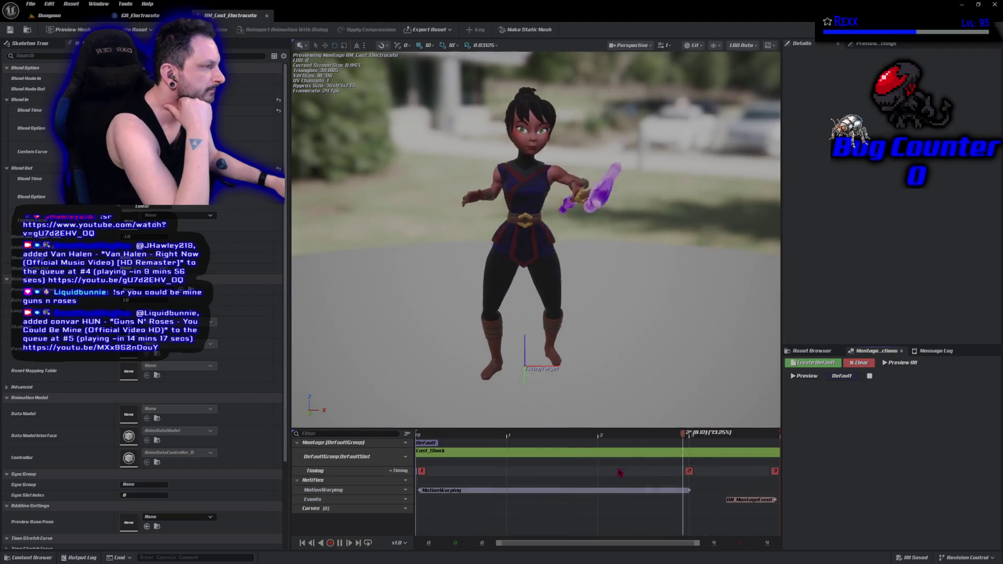
pyautogui.hotkey('alt', 'p')
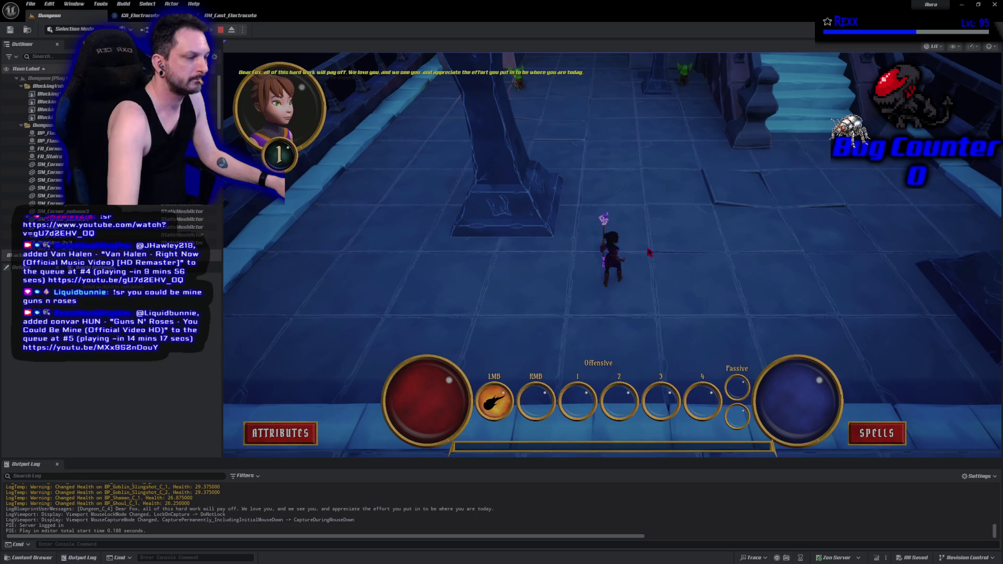
pyautogui.click(345, 152)
# Fire bolts at the red goblin, the other goblins, and the demon until reaching level 2
pyautogui.click(682, 94)
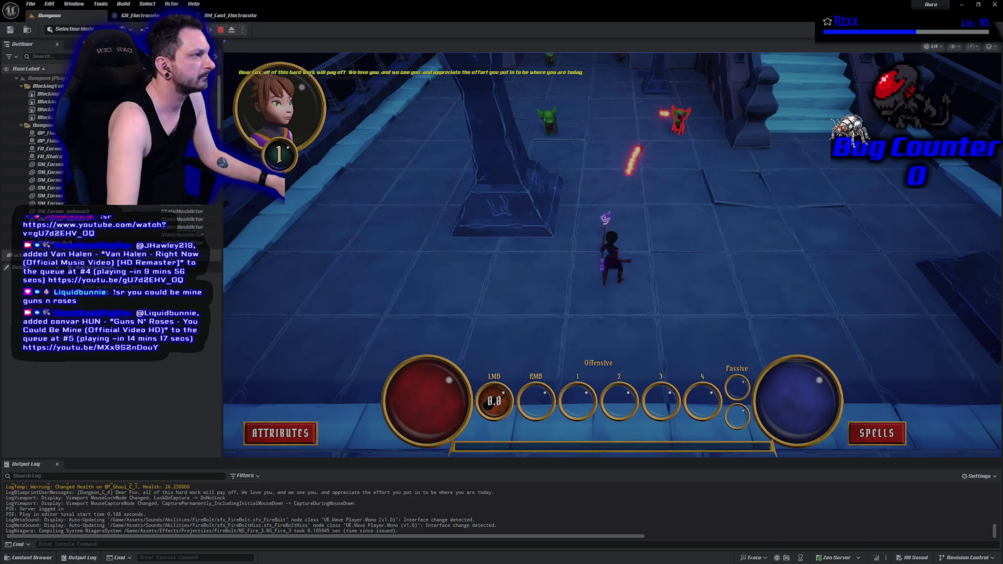
pyautogui.click(572, 148)
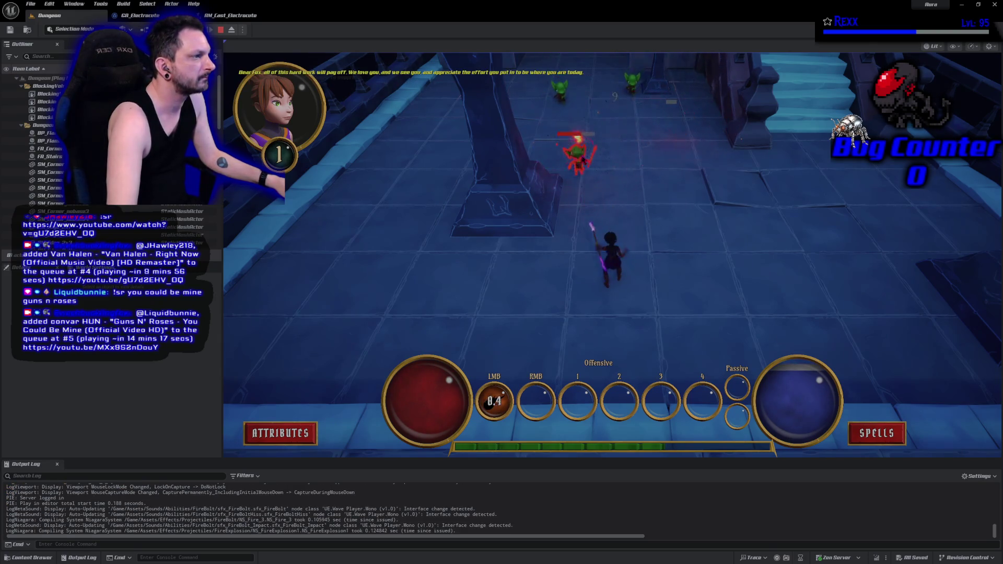
pyautogui.click(582, 152)
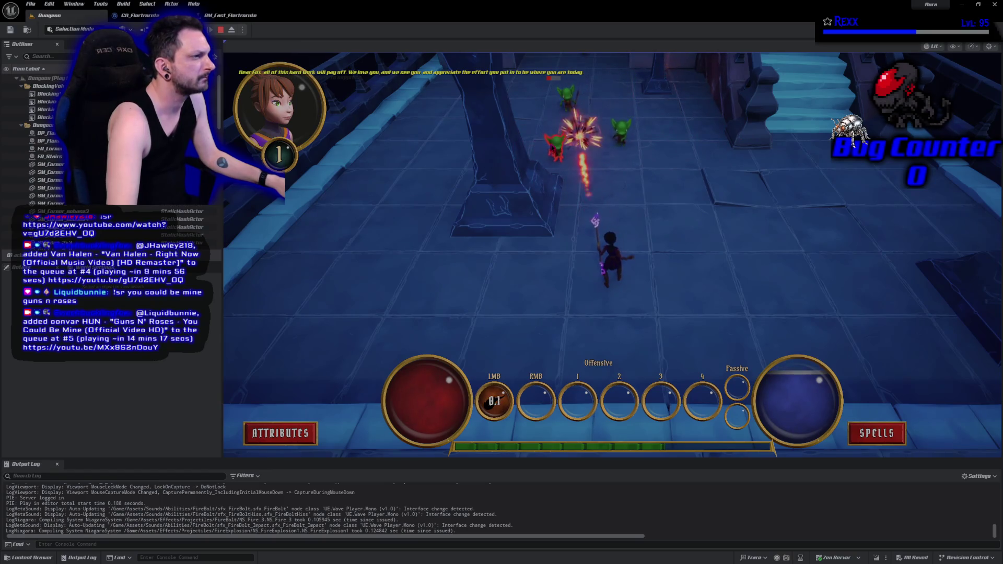
pyautogui.click(608, 136)
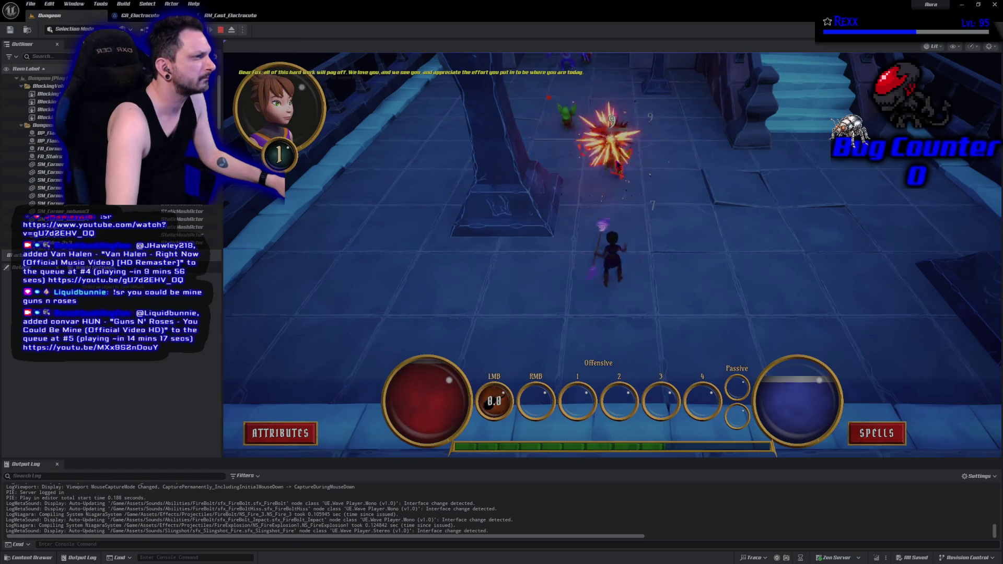
pyautogui.click(616, 149)
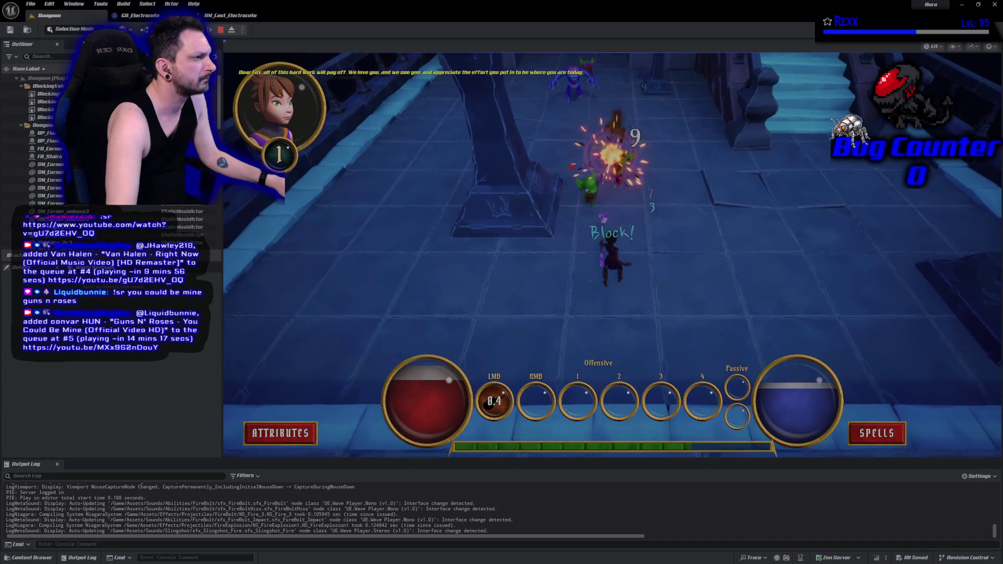
pyautogui.click(622, 154)
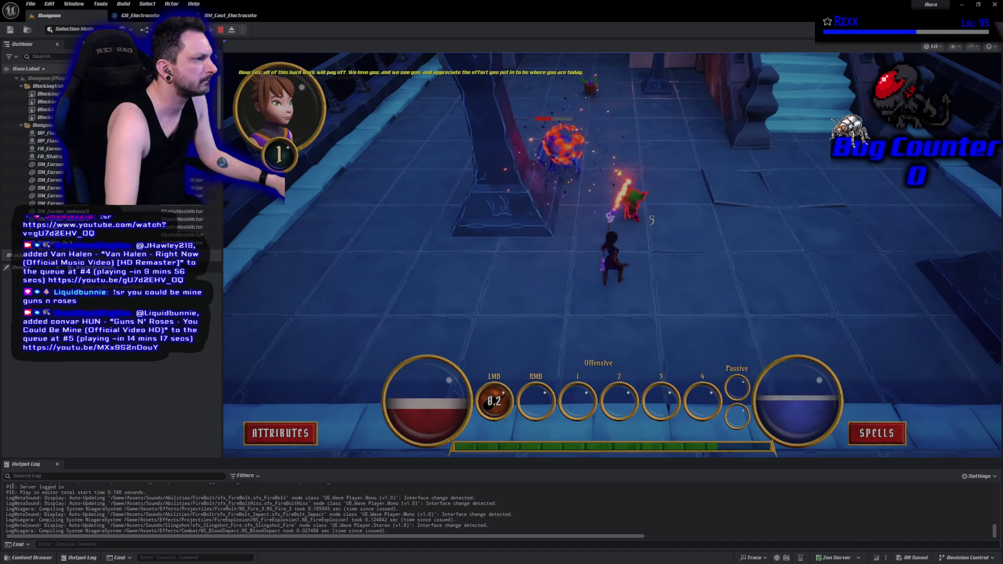
pyautogui.click(619, 233)
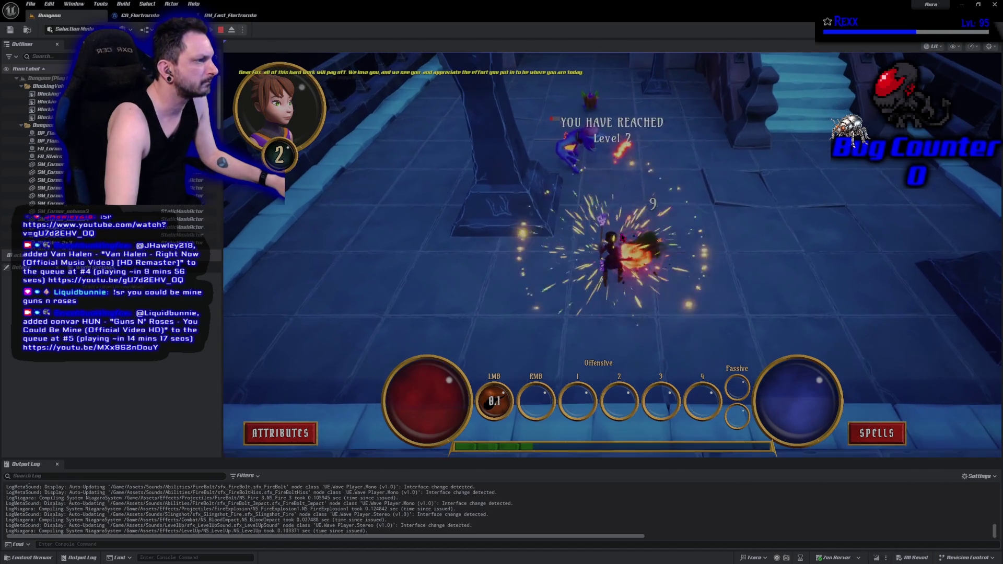
pyautogui.click(631, 126)
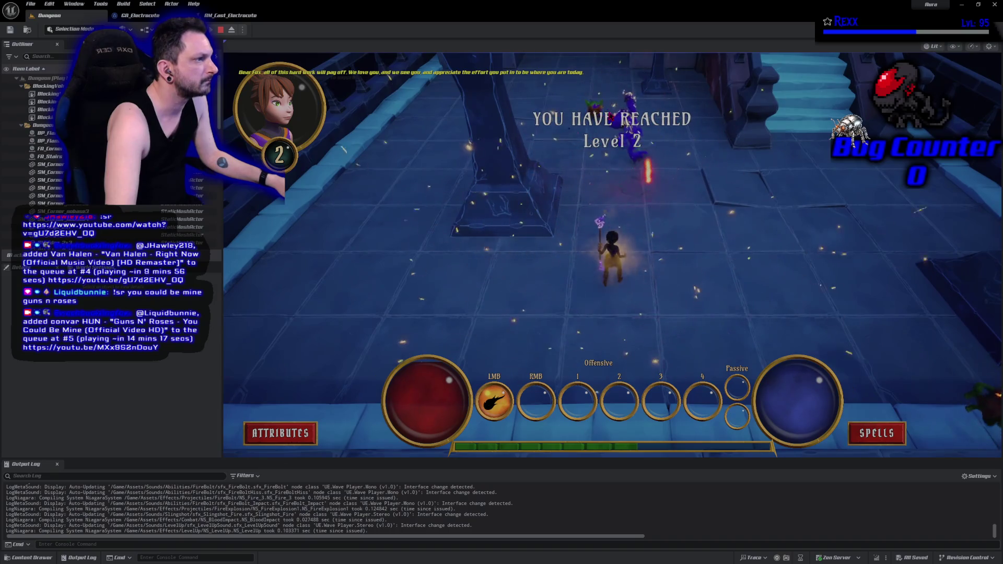
pyautogui.click(609, 121)
pyautogui.click(610, 123)
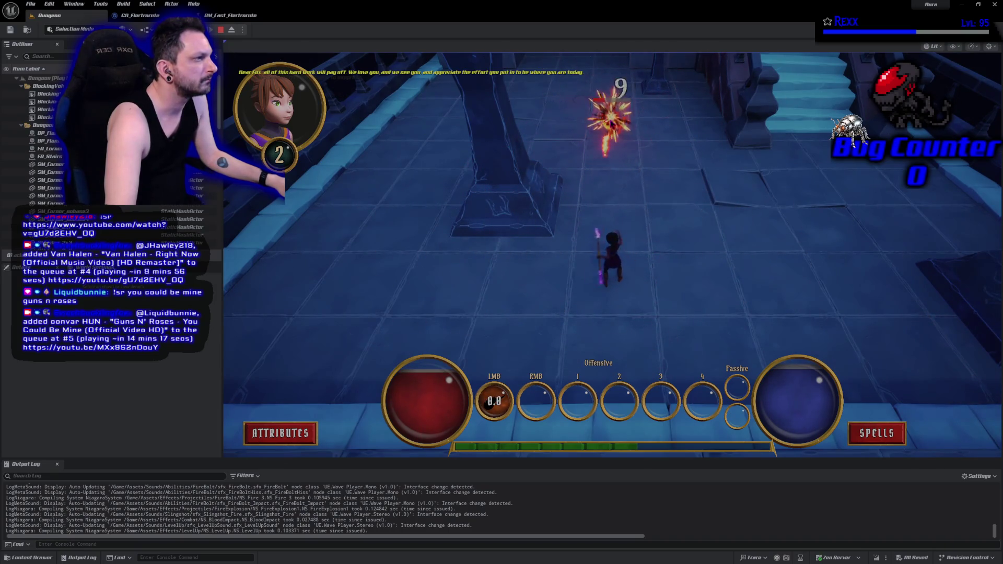
# Unlock the lightning ability with the spell point, equip it to RMB, and close the Abilities menu
pyautogui.click(876, 433)
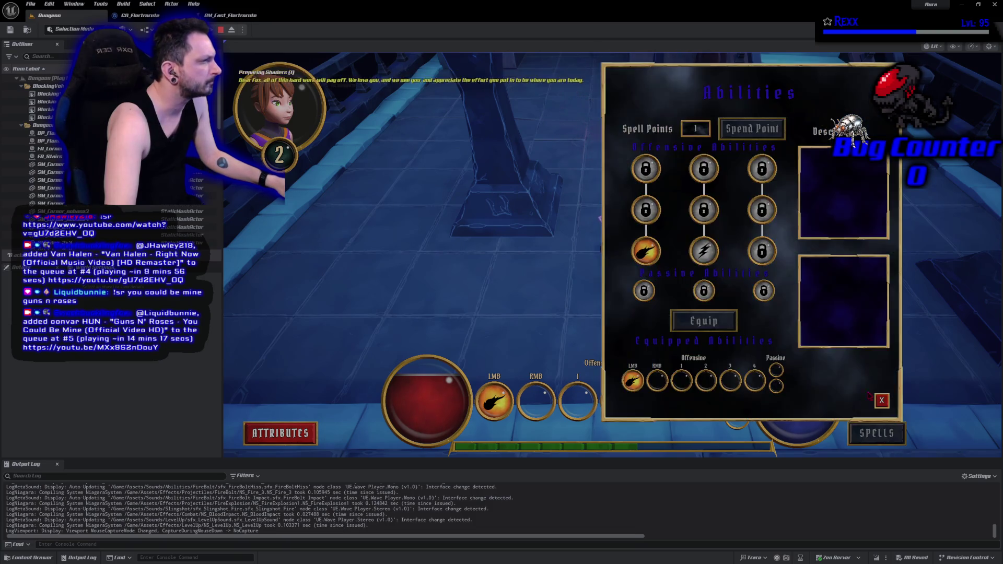
pyautogui.click(703, 251)
pyautogui.click(752, 128)
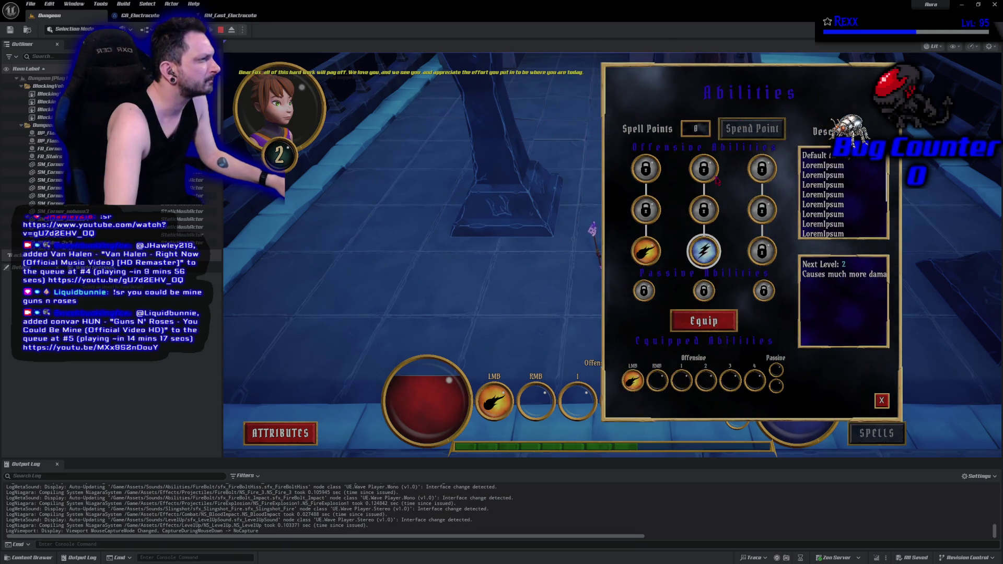
pyautogui.click(704, 320)
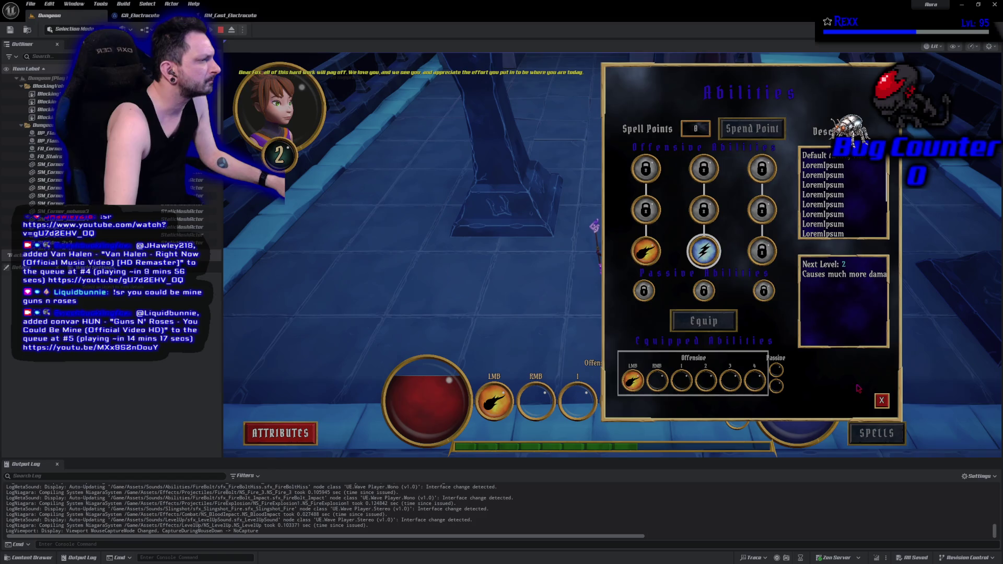
pyautogui.click(656, 380)
pyautogui.click(887, 400)
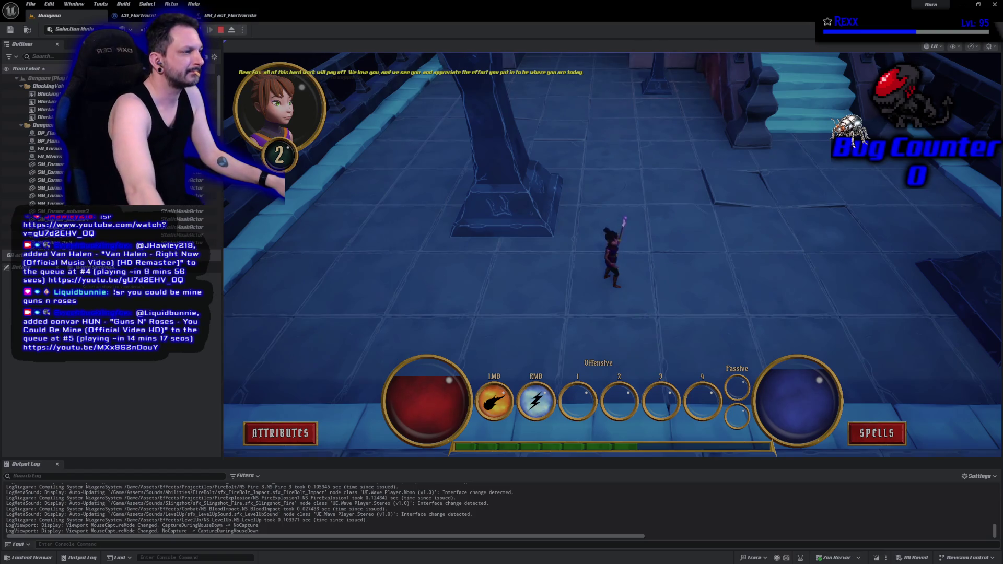
# Walk the character up the corridor past the pillar, then stop the play session
pyautogui.click(617, 219)
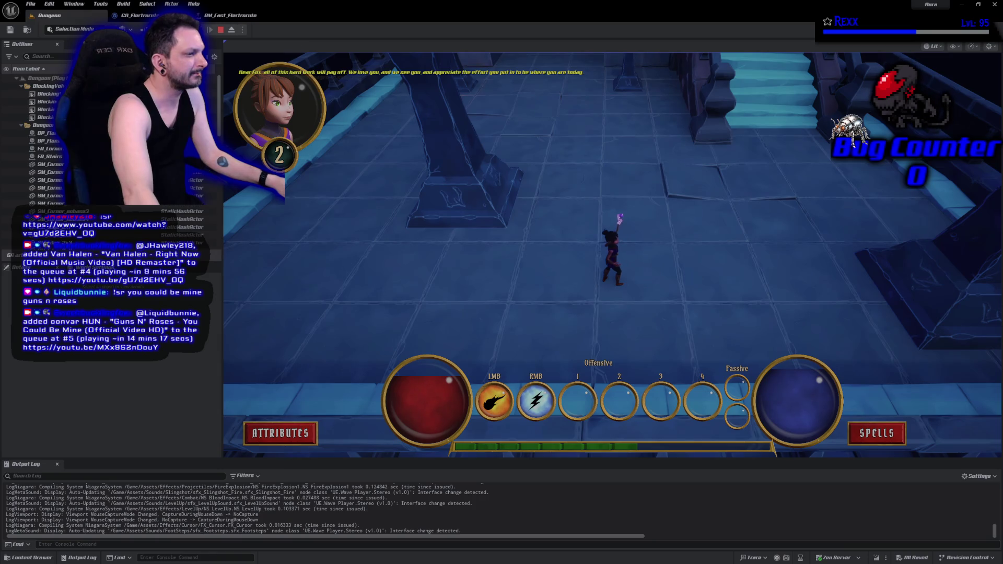
pyautogui.click(417, 245)
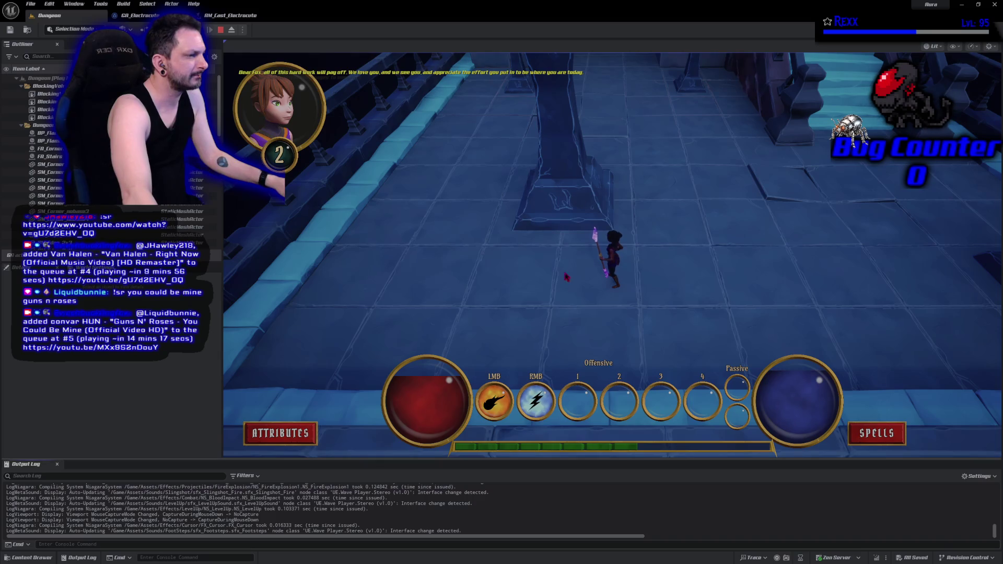
pyautogui.click(601, 215)
pyautogui.click(731, 207)
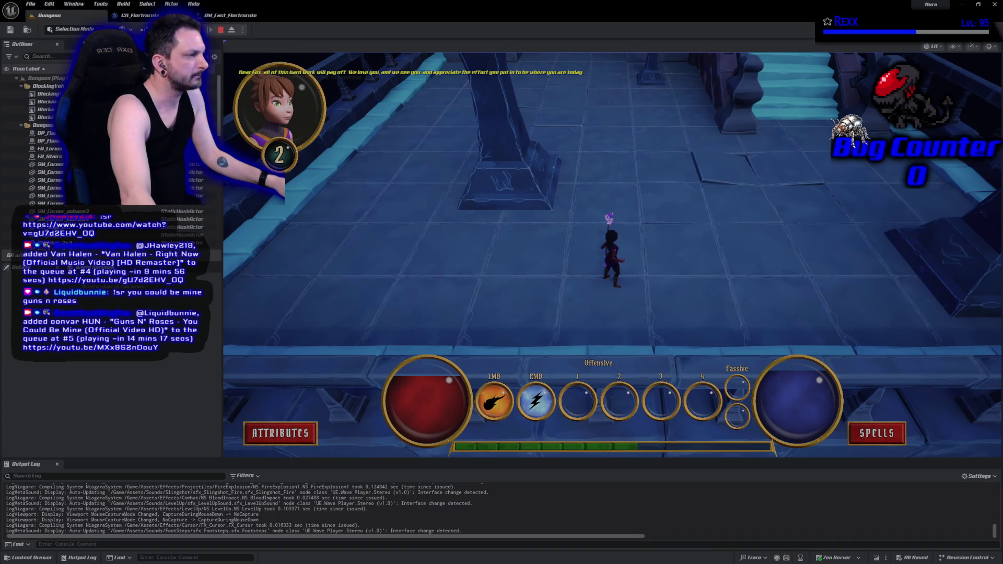
pyautogui.click(221, 30)
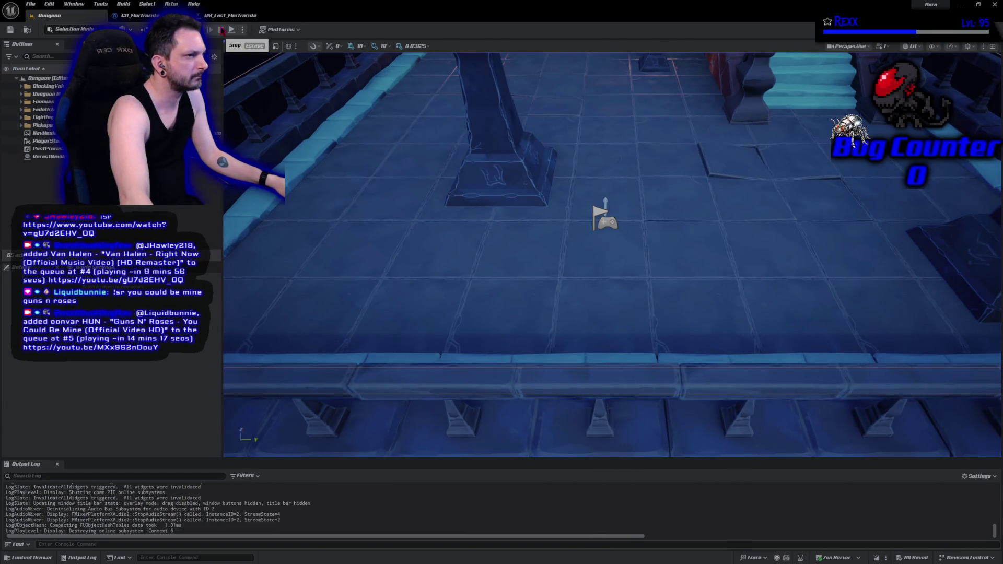
# Uncheck Stop when Ability Ends on GA_Electrocute's PlayMontageAndWait and save the blueprint
pyautogui.click(225, 15)
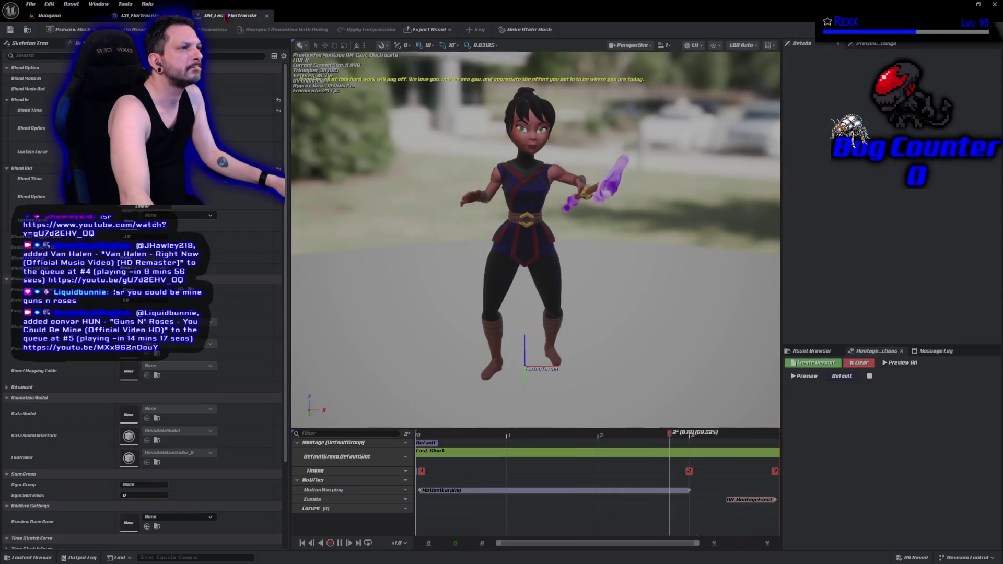
pyautogui.click(140, 15)
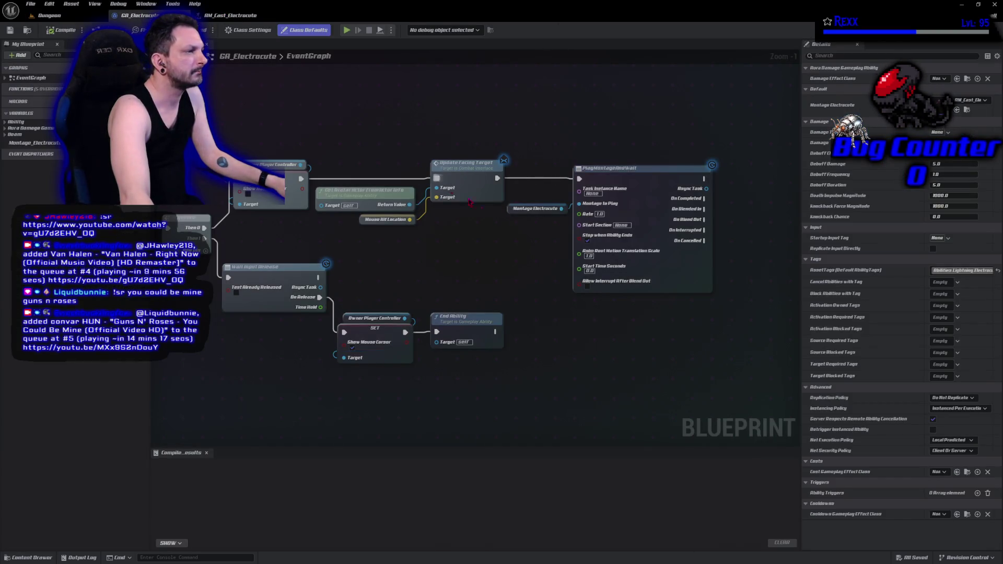
pyautogui.click(587, 241)
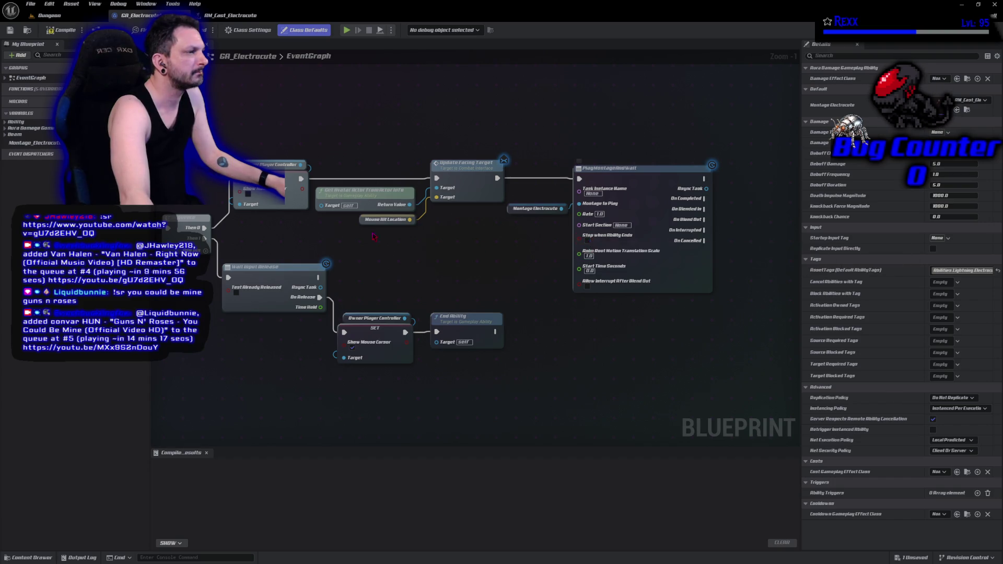
pyautogui.click(61, 30)
# Play the Dungeon level and fire bolts at the goblins and blue brute, then end the session
pyautogui.click(61, 17)
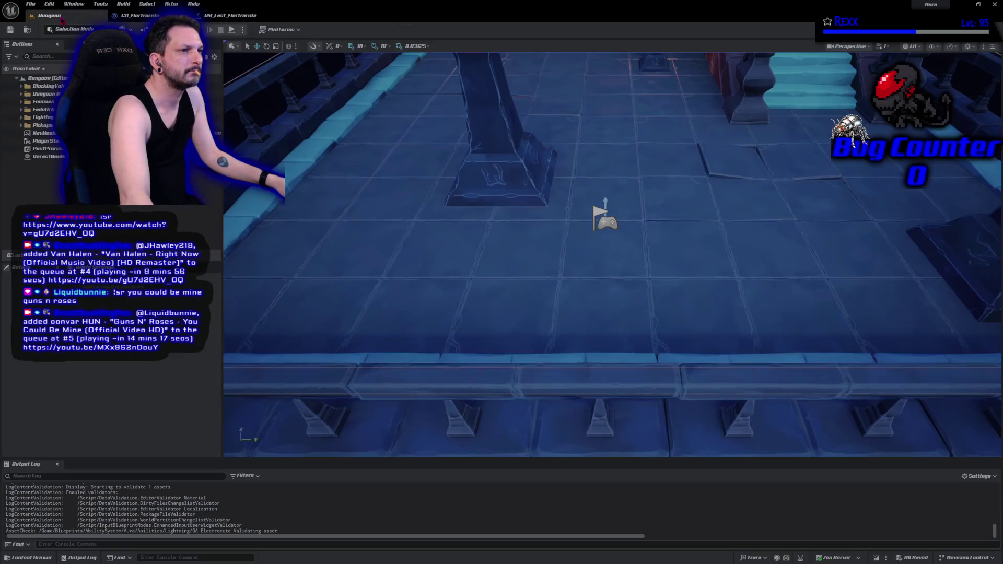
pyautogui.click(232, 29)
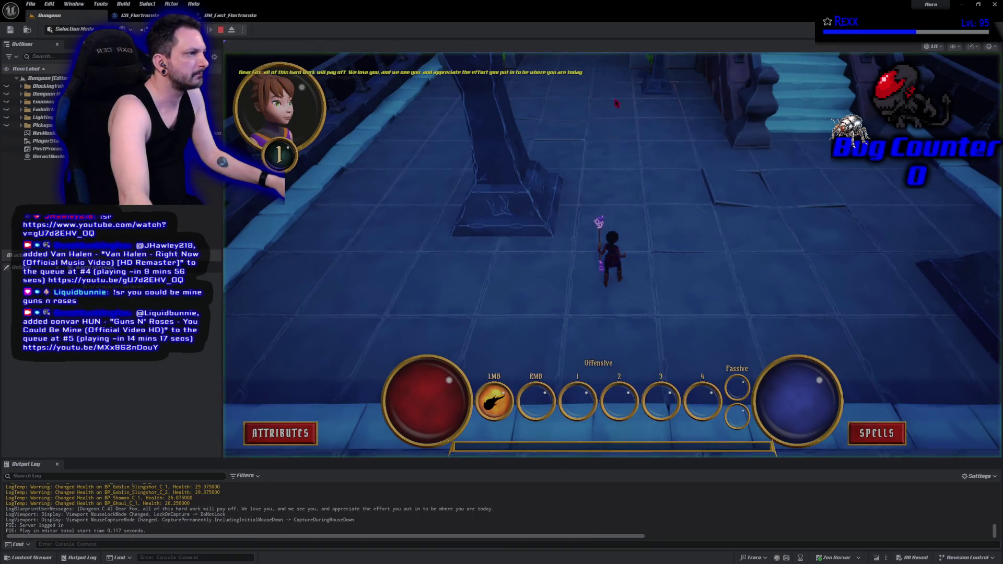
pyautogui.click(686, 87)
pyautogui.click(678, 92)
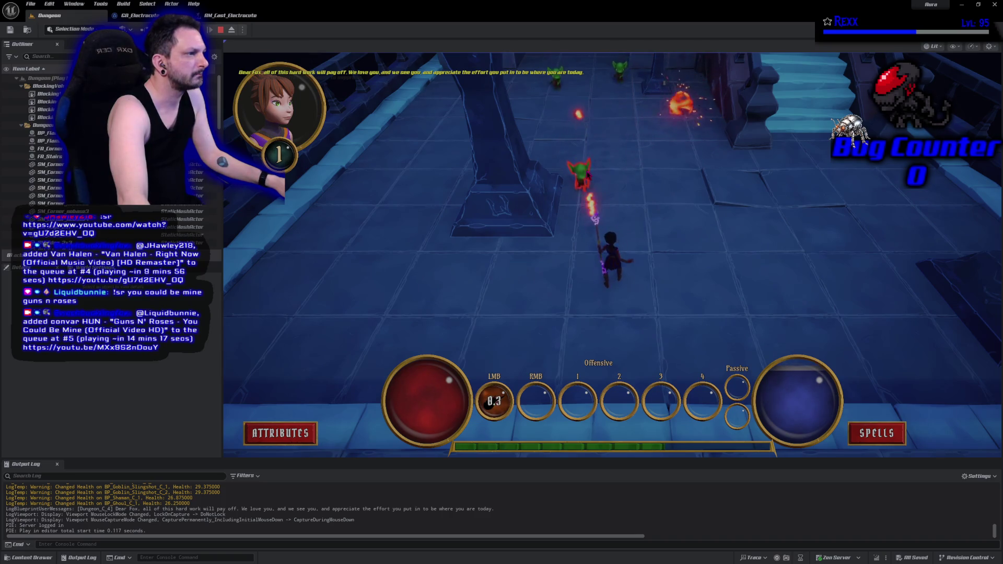
pyautogui.click(594, 207)
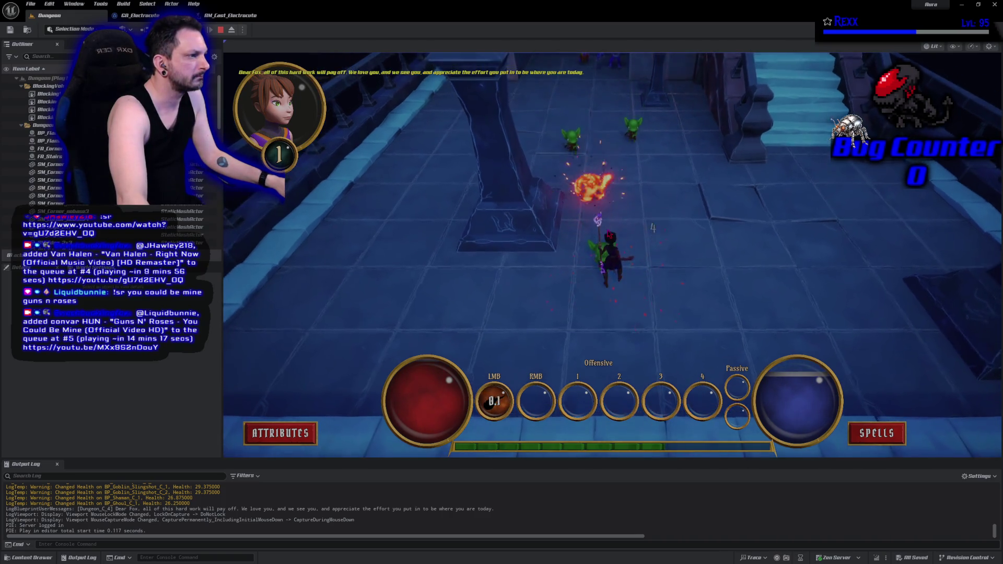
pyautogui.click(593, 217)
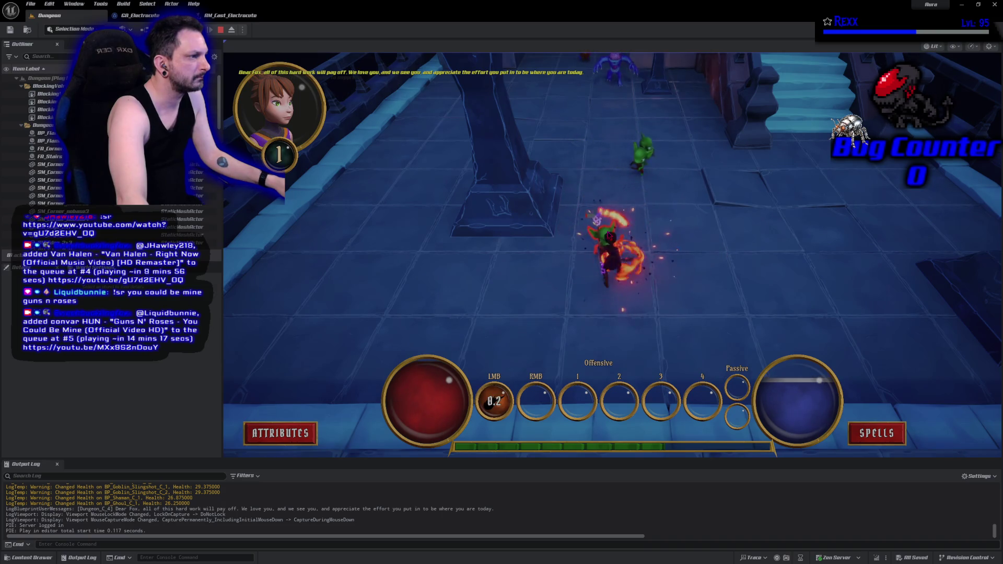
pyautogui.click(603, 224)
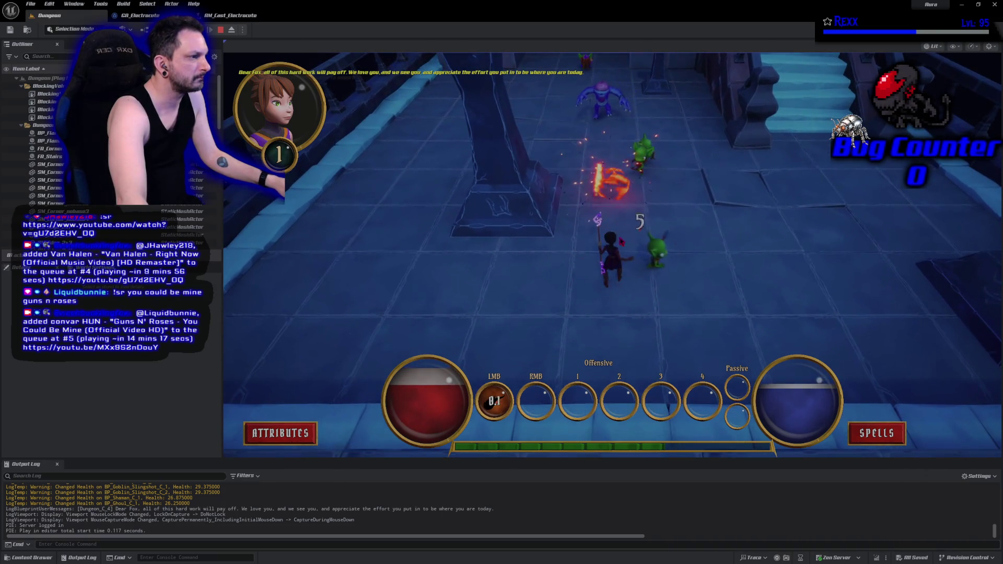
pyautogui.click(653, 272)
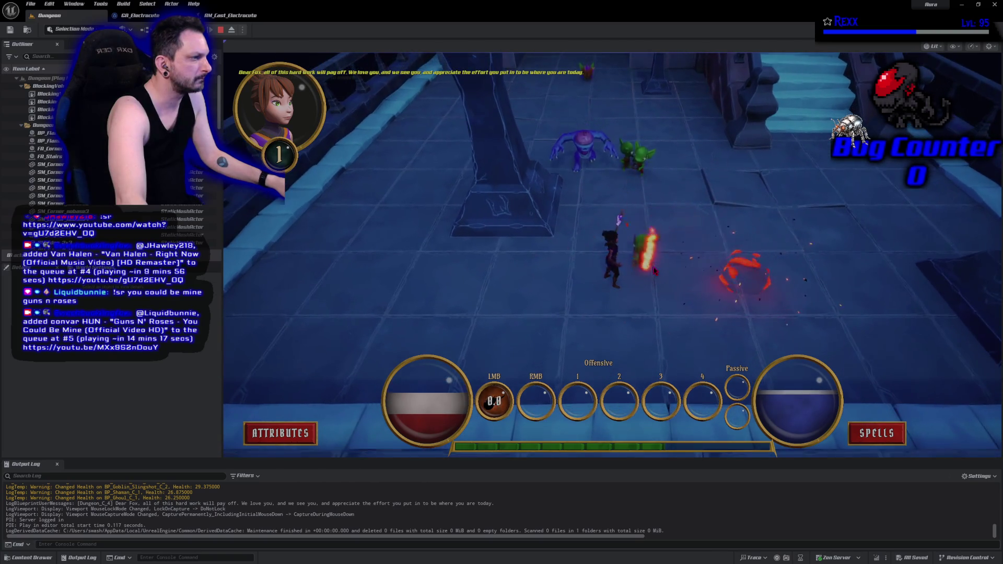
pyautogui.click(592, 219)
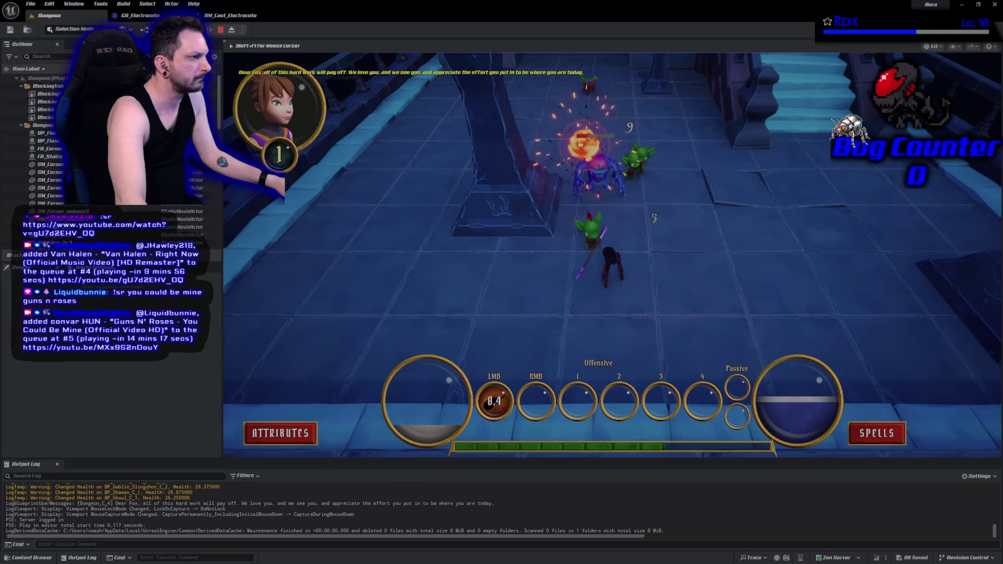
pyautogui.click(590, 198)
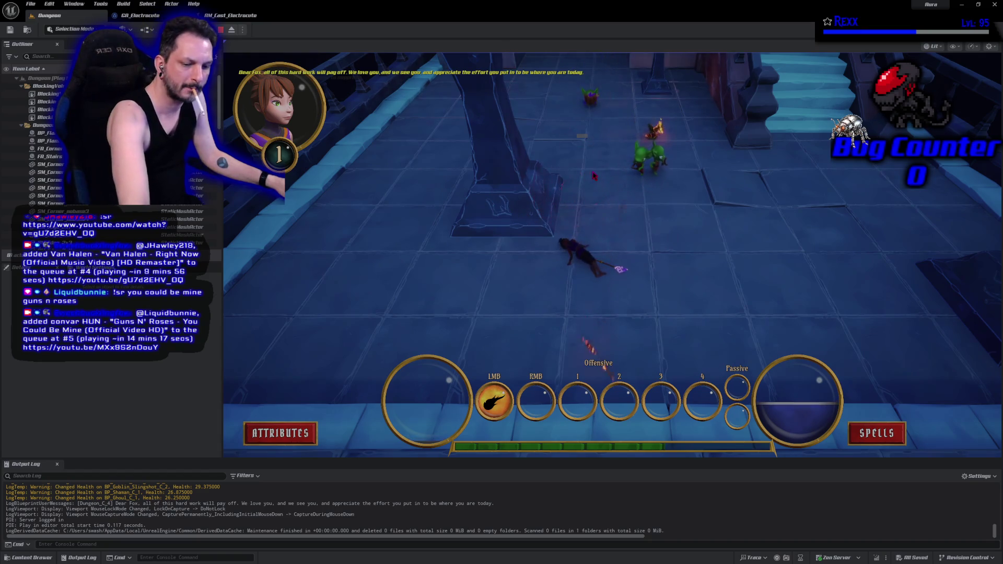
pyautogui.press('Escape')
# Start a fresh play session and fire bolts at the goblin groups up the corridor
pyautogui.hotkey('alt', 'p')
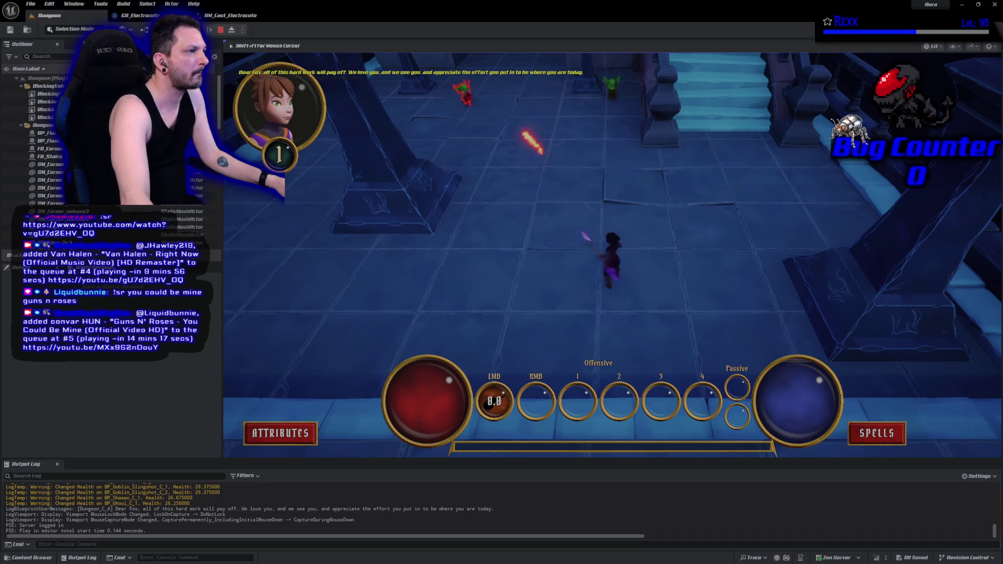
pyautogui.click(486, 104)
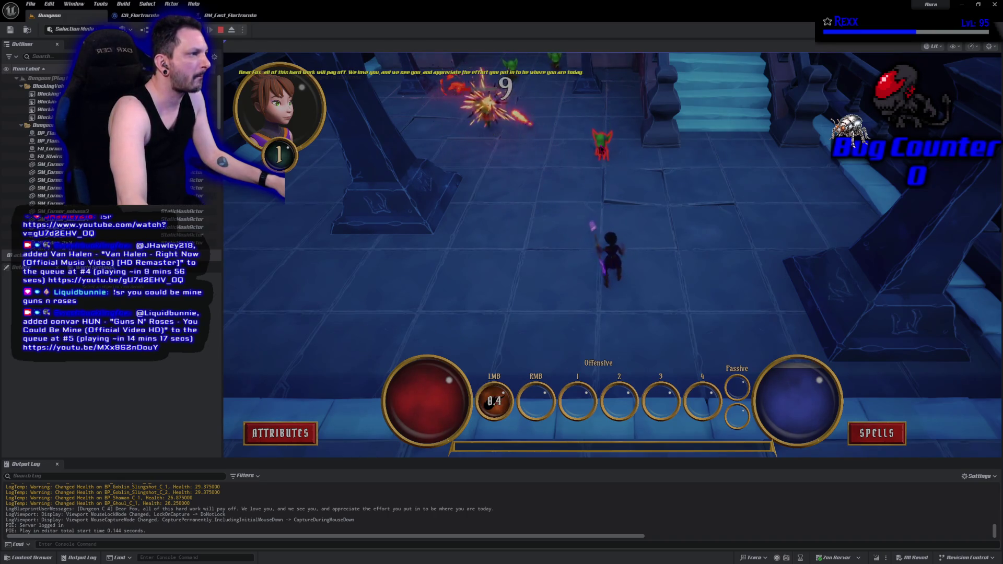
pyautogui.click(600, 155)
pyautogui.click(602, 154)
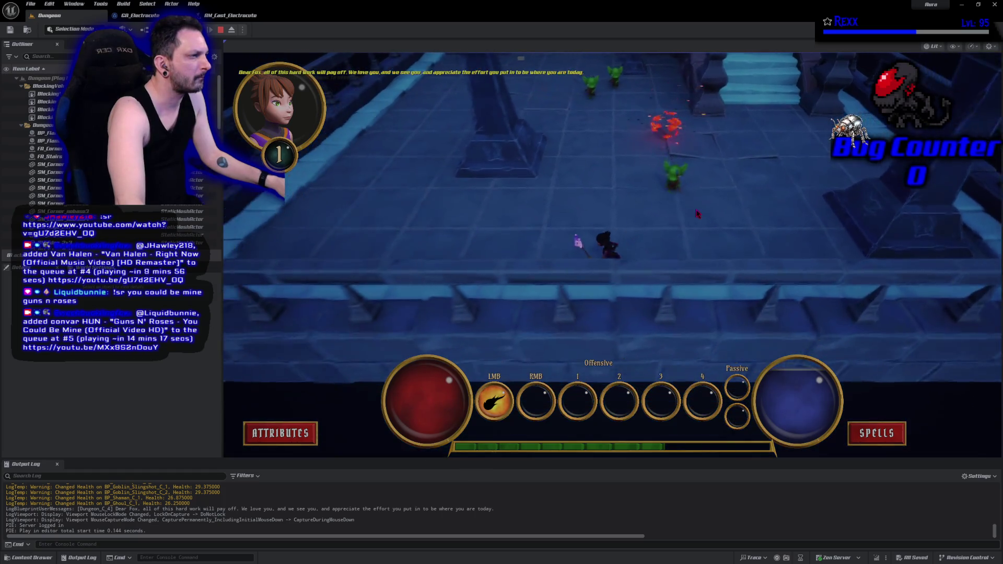
pyautogui.click(674, 258)
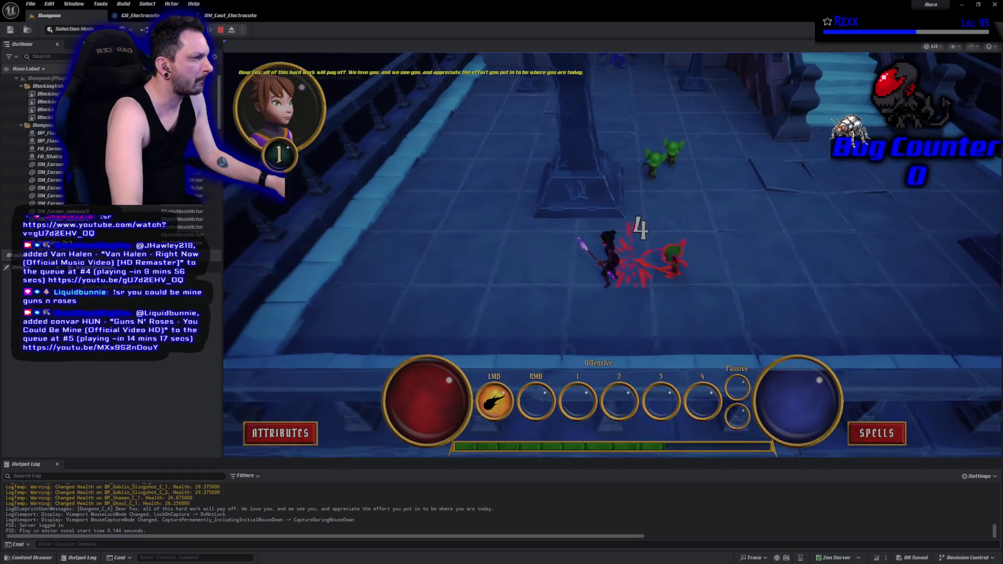
pyautogui.click(720, 254)
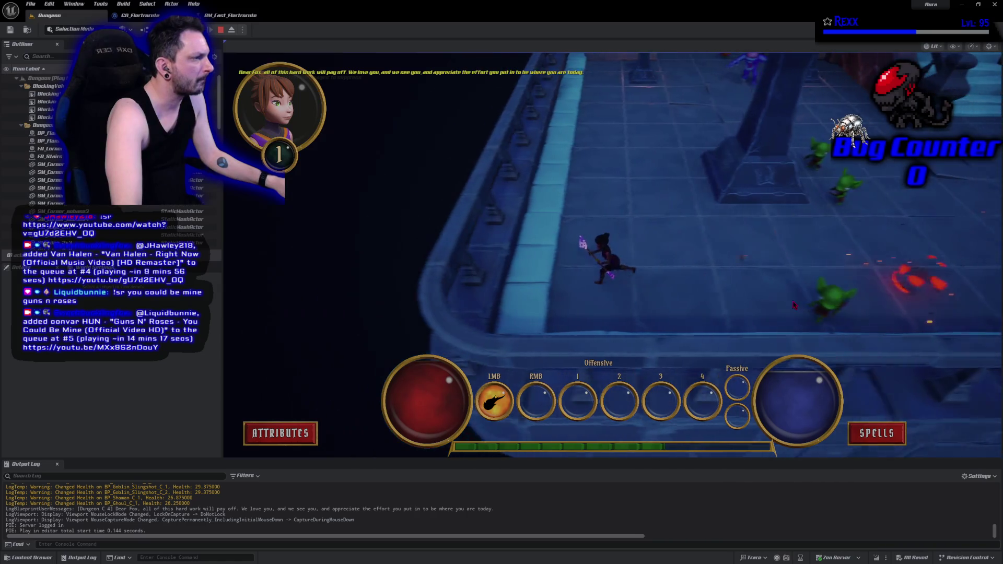
pyautogui.click(734, 306)
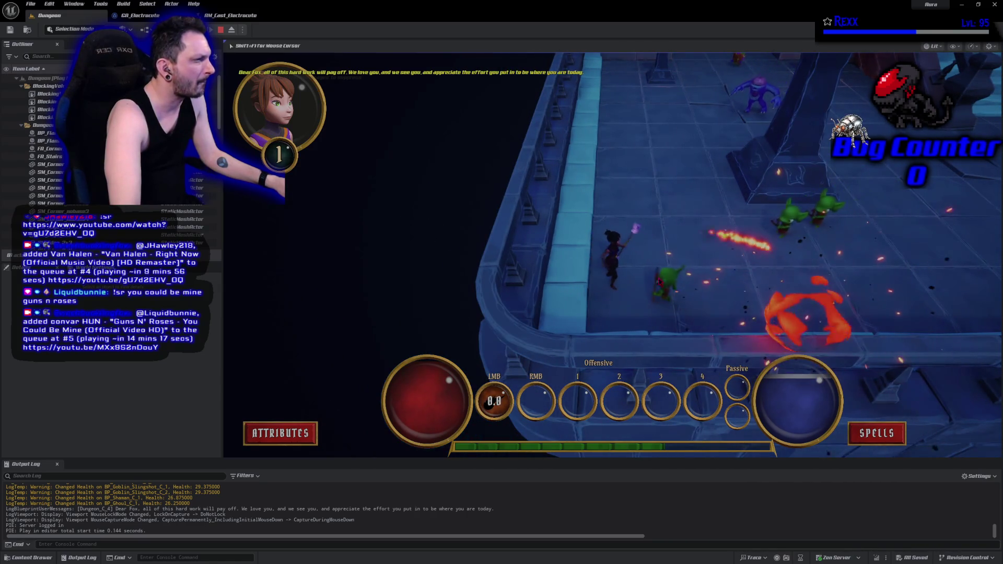
pyautogui.click(728, 128)
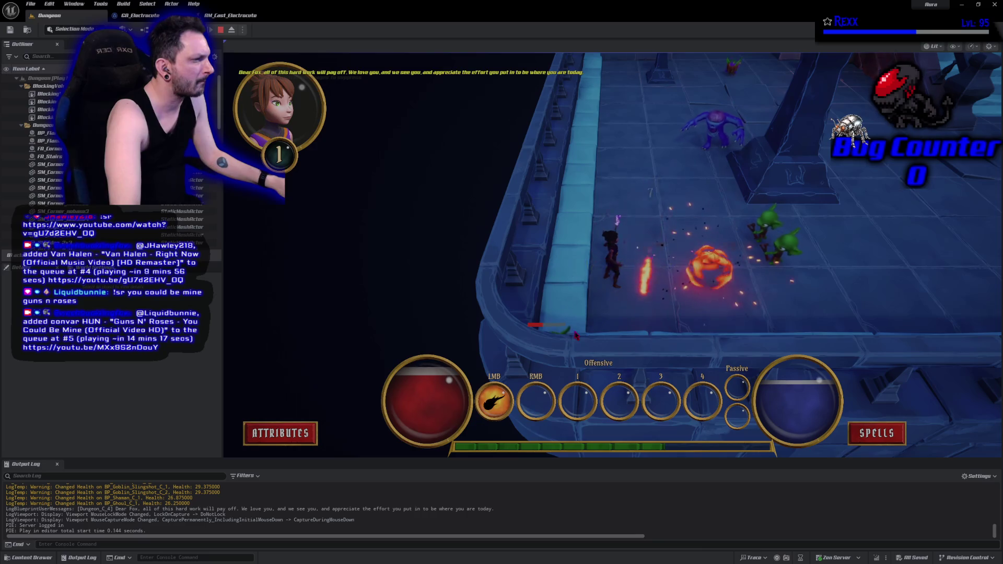
pyautogui.click(731, 246)
pyautogui.click(736, 248)
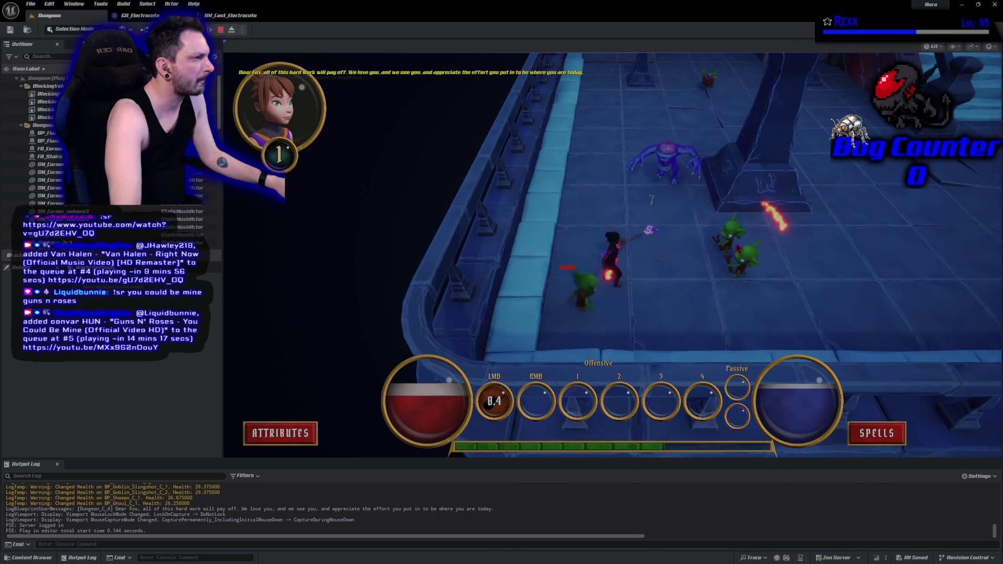
pyautogui.click(736, 240)
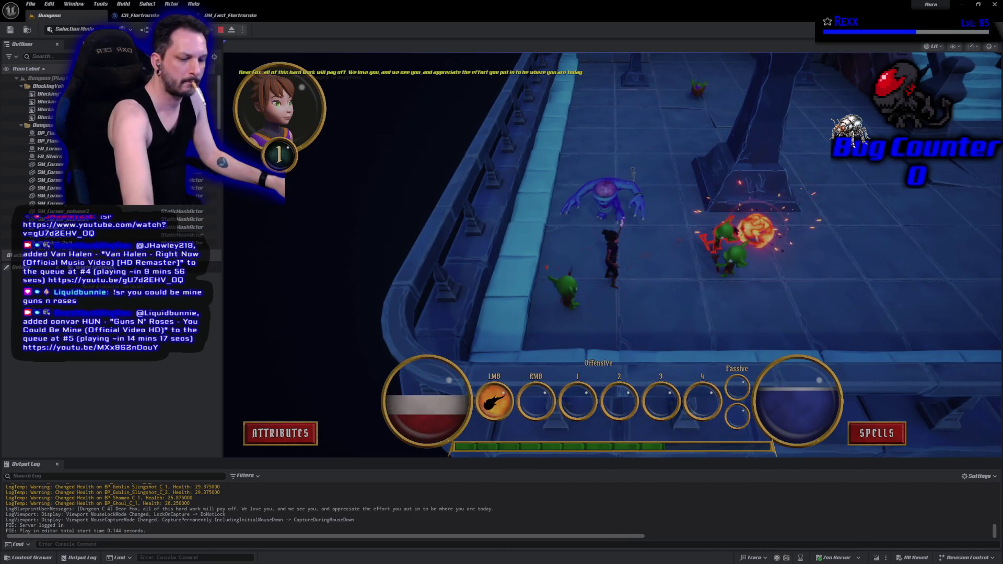
# Restart the play session and fire bolts to finish off the goblins
pyautogui.press('Escape')
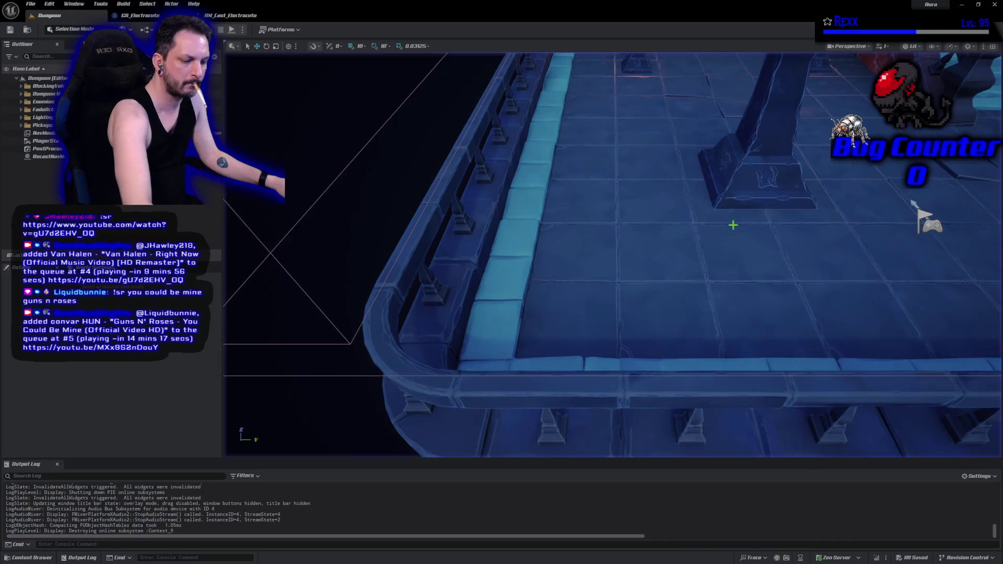
pyautogui.hotkey('alt', 'p')
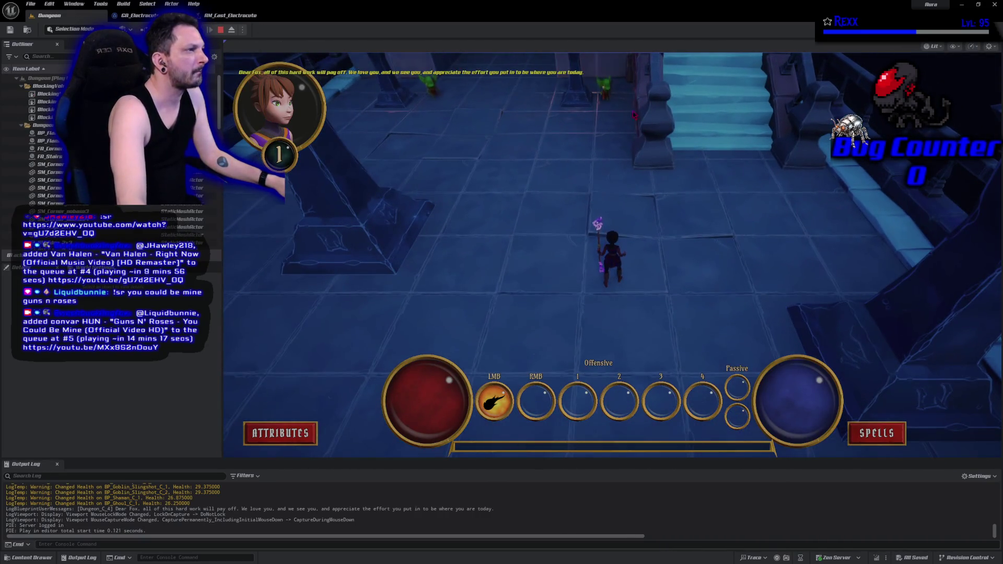
pyautogui.click(607, 115)
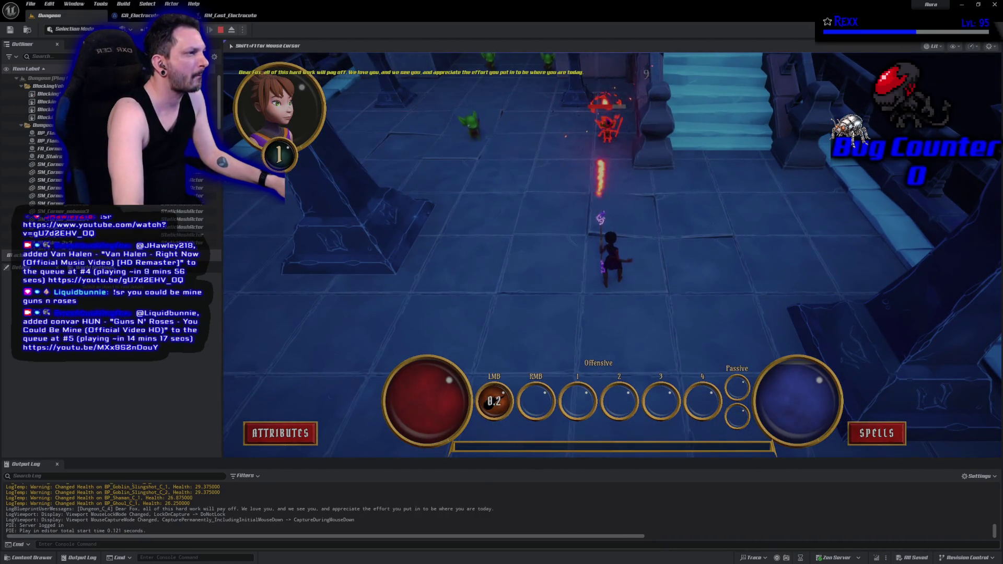
pyautogui.click(528, 198)
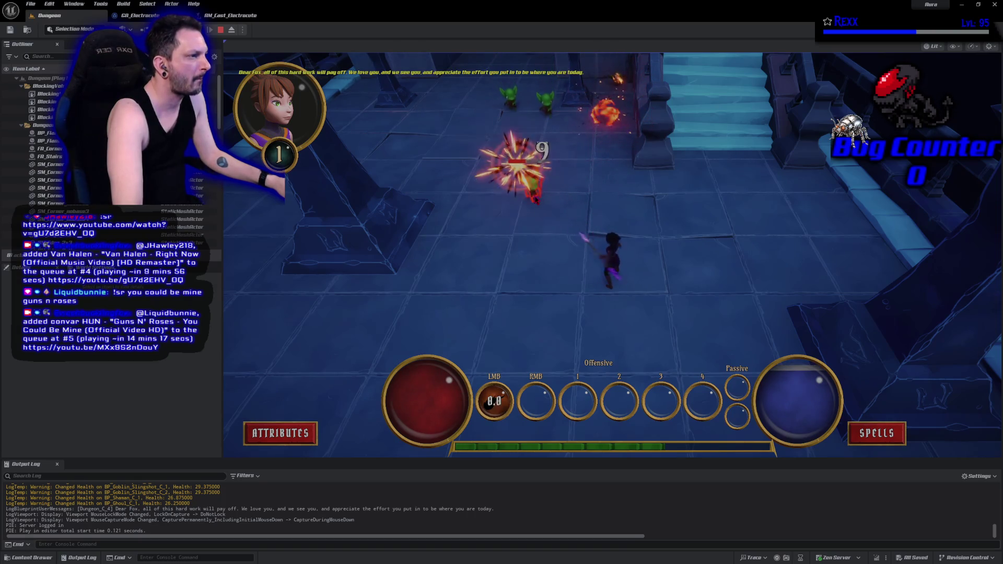
pyautogui.click(560, 136)
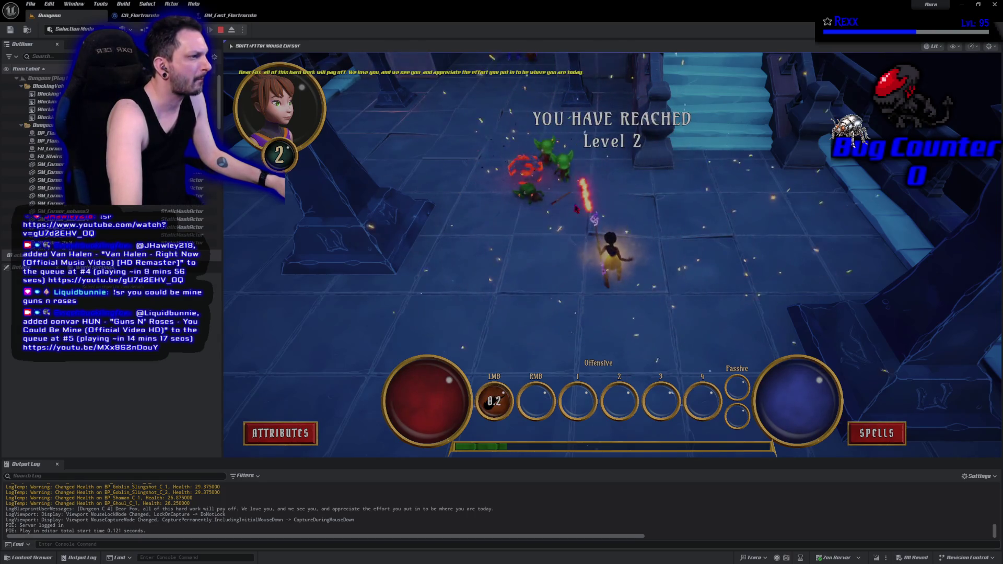
pyautogui.click(581, 200)
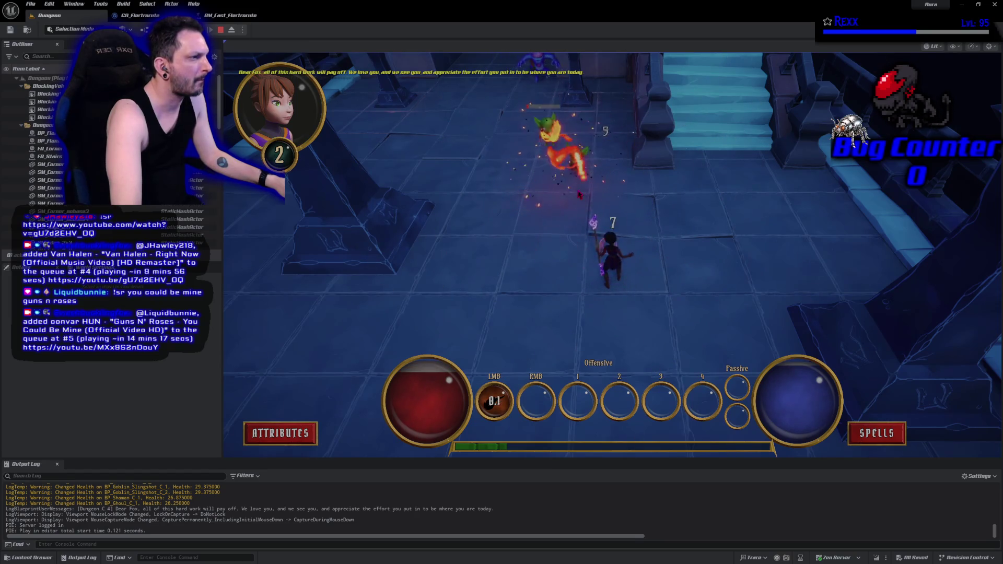
pyautogui.click(580, 186)
# Fire bolts at the demon until reaching level 2, then open the Spells menu
pyautogui.click(574, 151)
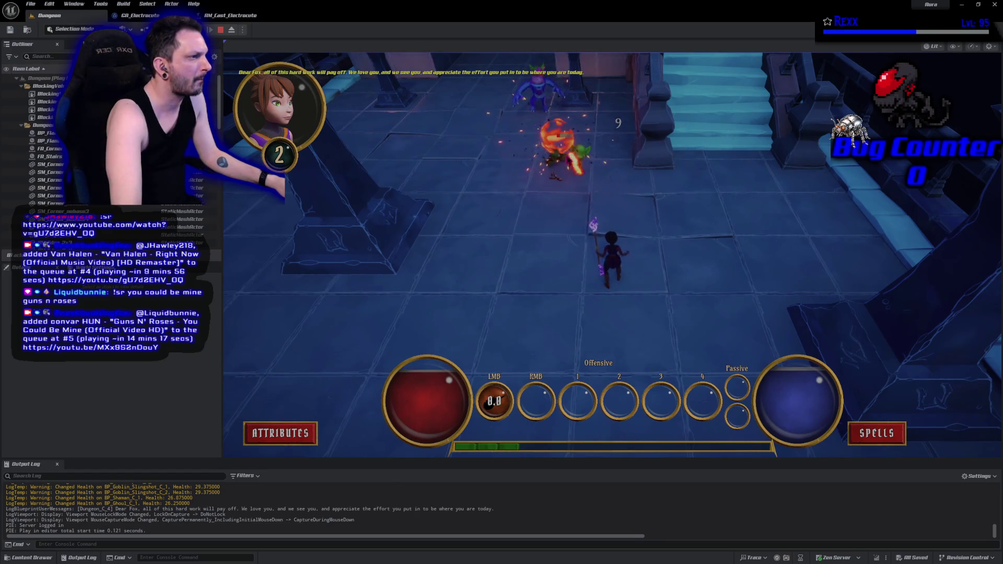
pyautogui.click(520, 112)
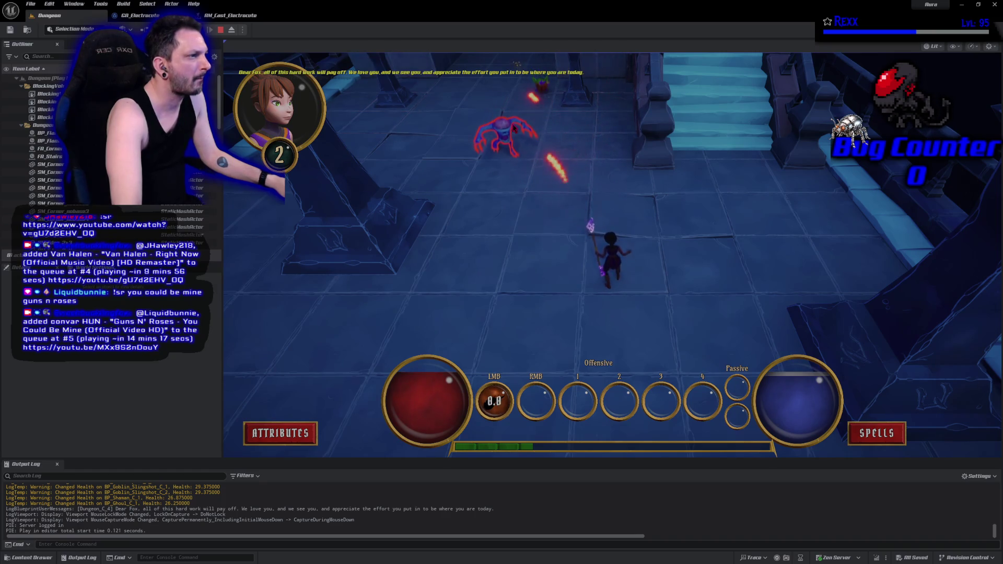
pyautogui.click(504, 151)
pyautogui.click(504, 152)
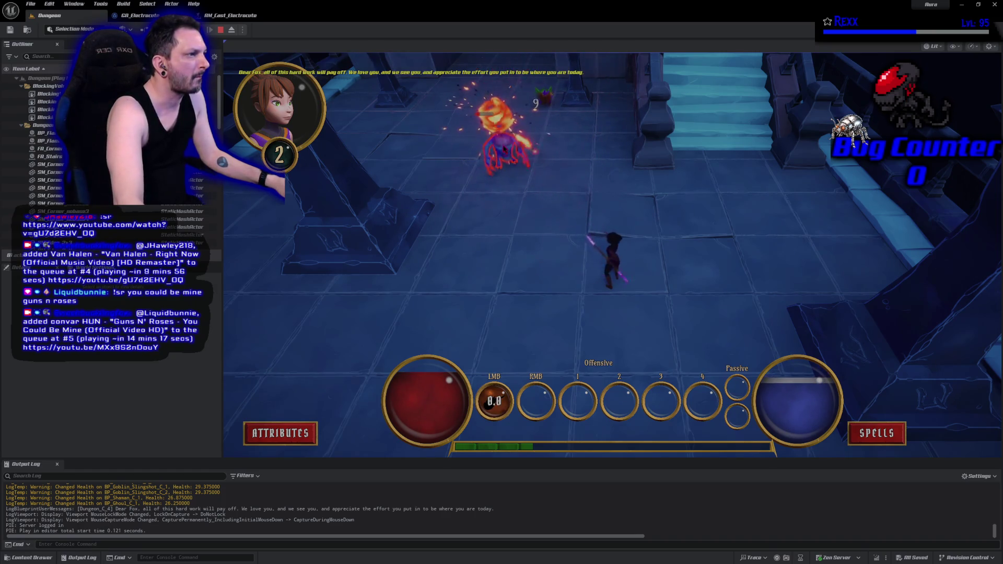
pyautogui.click(546, 107)
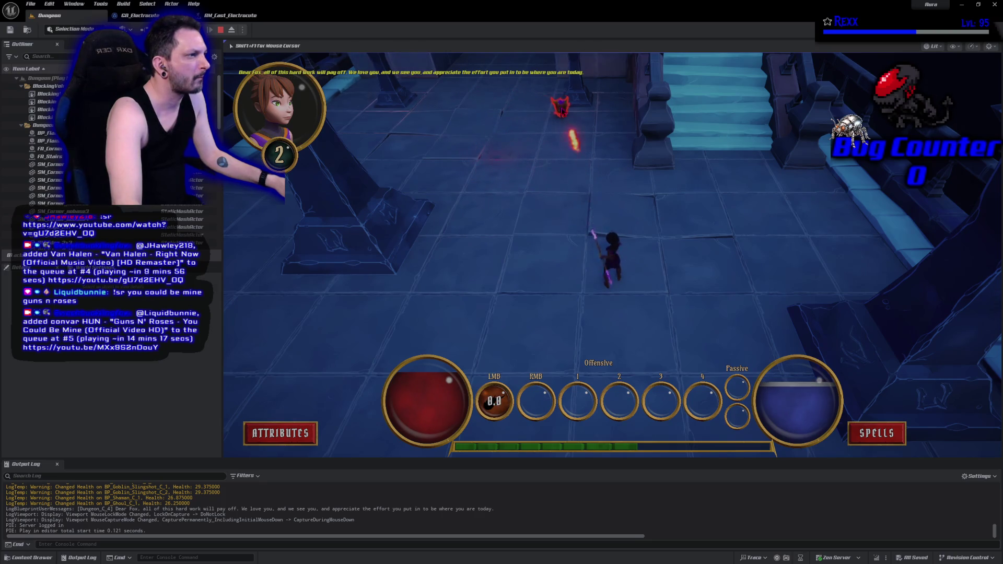
pyautogui.click(564, 111)
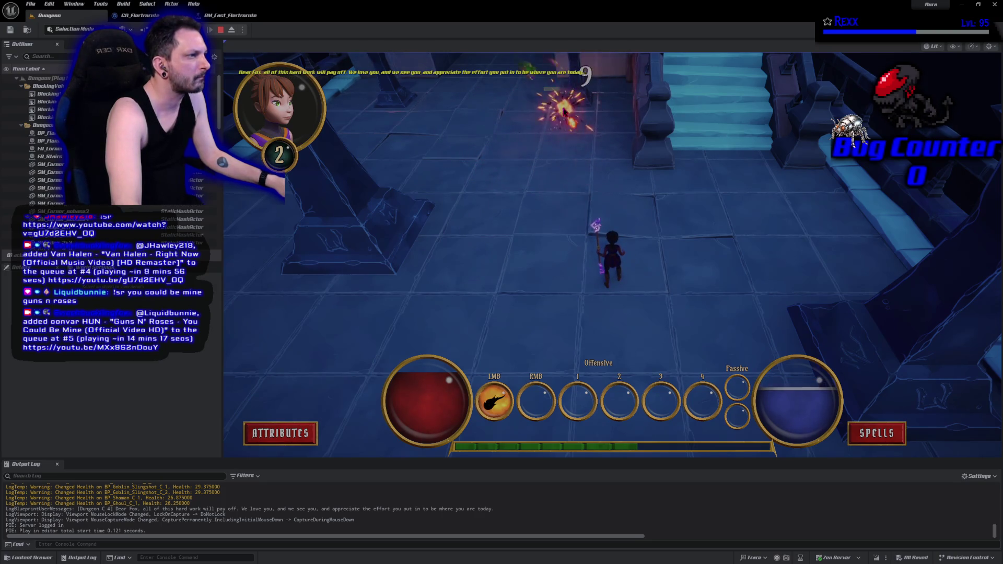
pyautogui.click(870, 433)
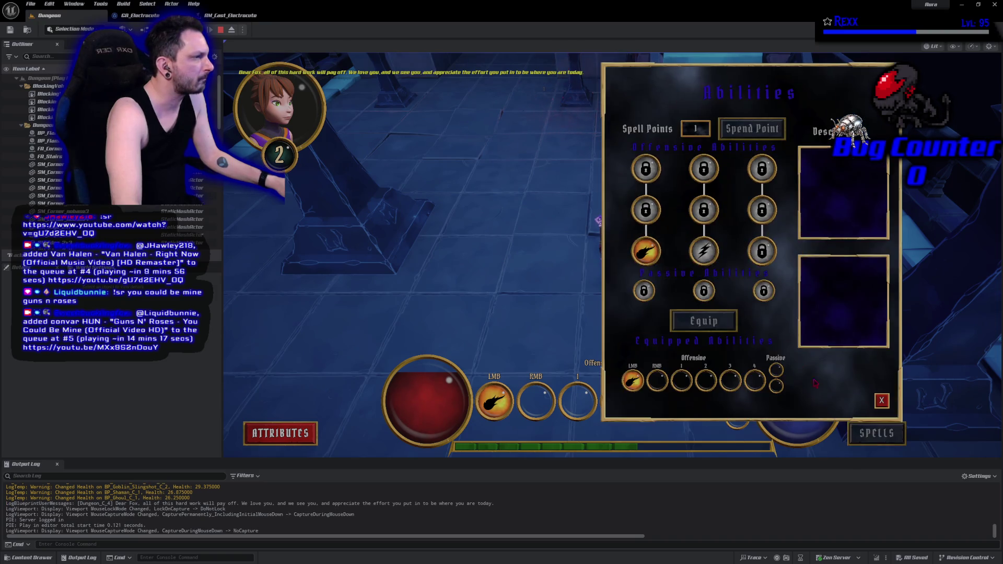
# Equip lightning to the RMB slot, close the Abilities menu, and bring up the GA_Electrocute graph
pyautogui.click(703, 251)
pyautogui.click(730, 316)
pyautogui.click(657, 380)
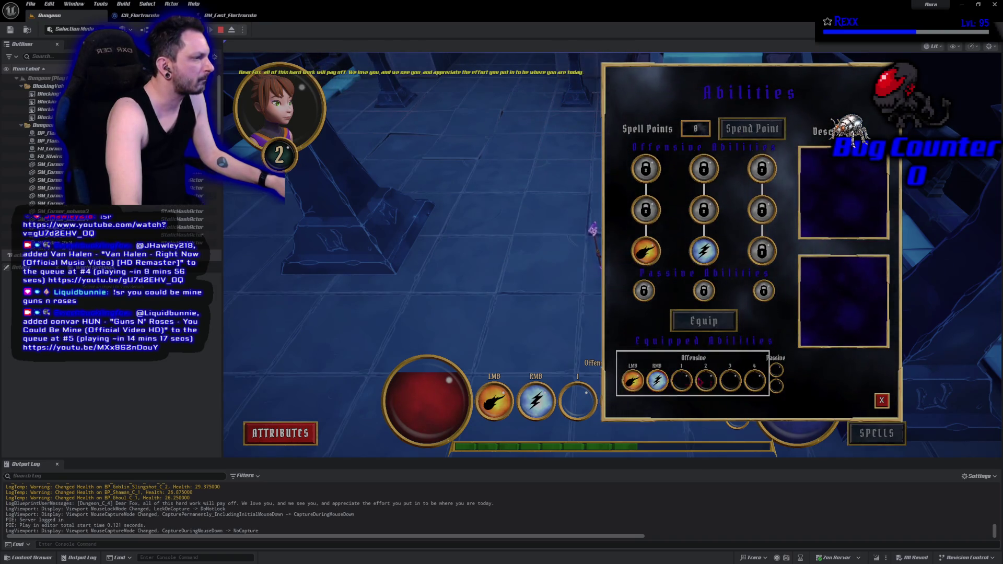
pyautogui.click(881, 401)
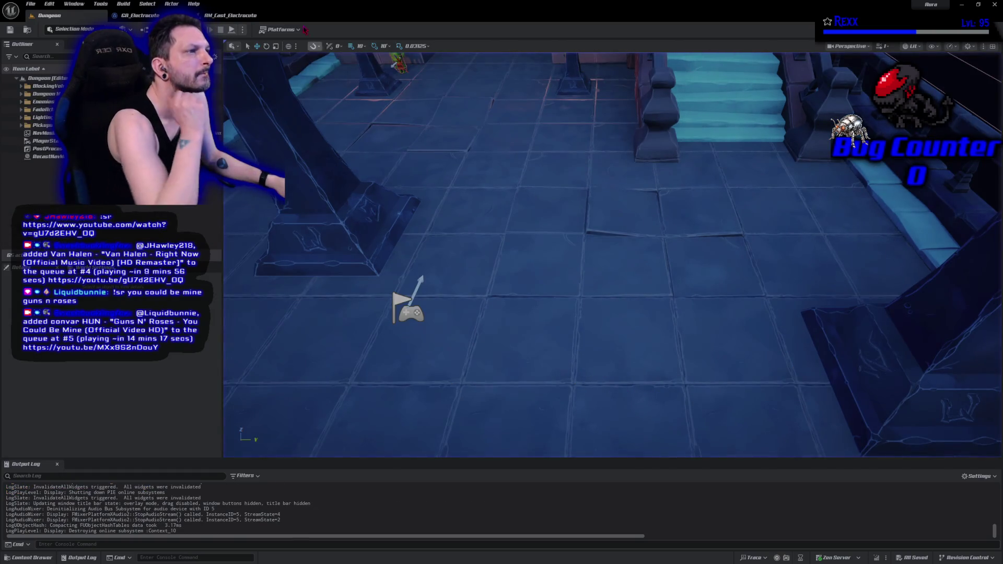
pyautogui.click(248, 17)
pyautogui.click(140, 15)
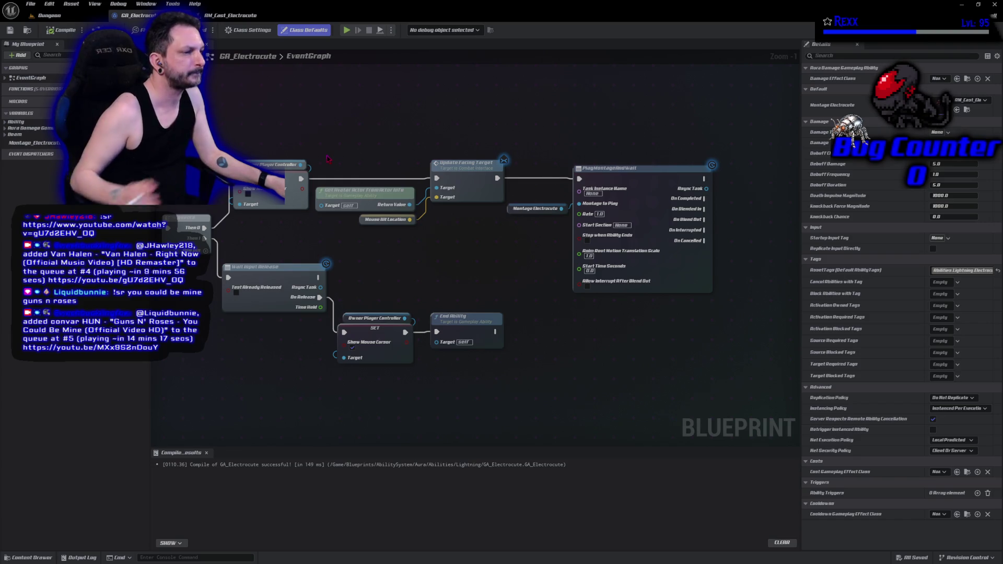
# Pan the GA_Electrocute graph, then open the Content Drawer at Aura Animations/Abilities
pyautogui.moveTo(334, 208); pyautogui.dragTo(384, 229)
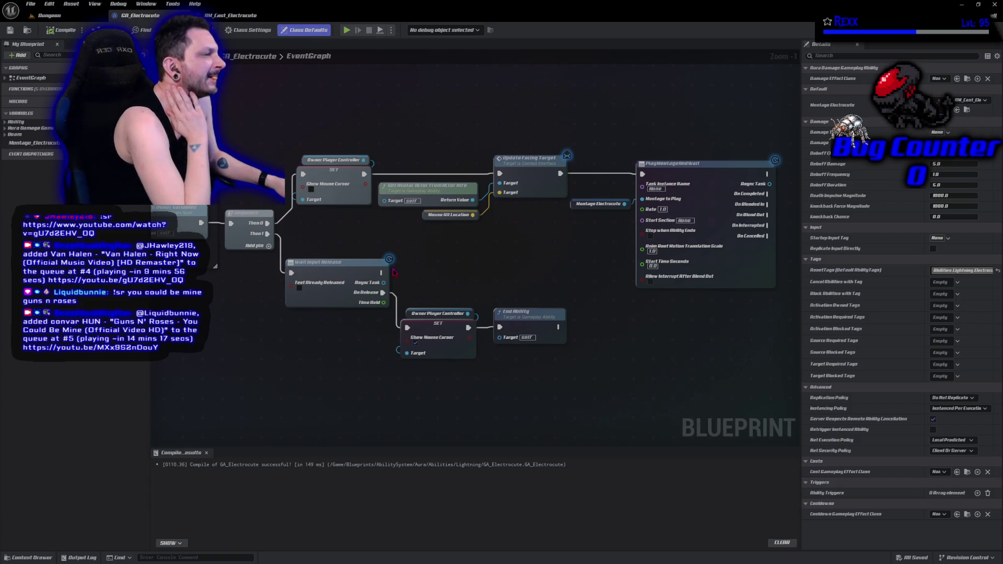
pyautogui.moveTo(296, 360); pyautogui.dragTo(307, 336)
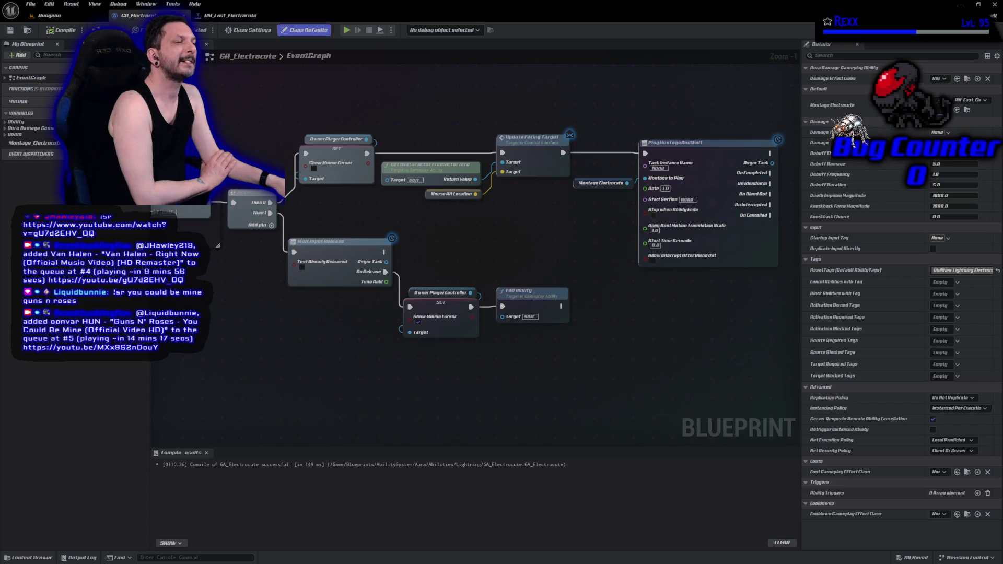
pyautogui.click(47, 559)
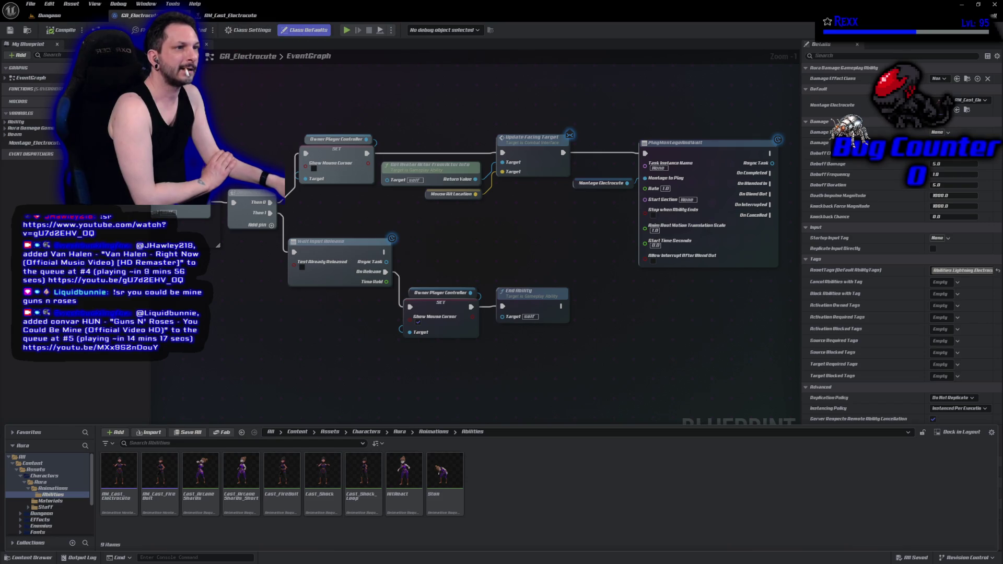
# Browse to Abilities/Fire/FireBolt and open GA_FireBolt in the blueprint editor
pyautogui.click(28, 31)
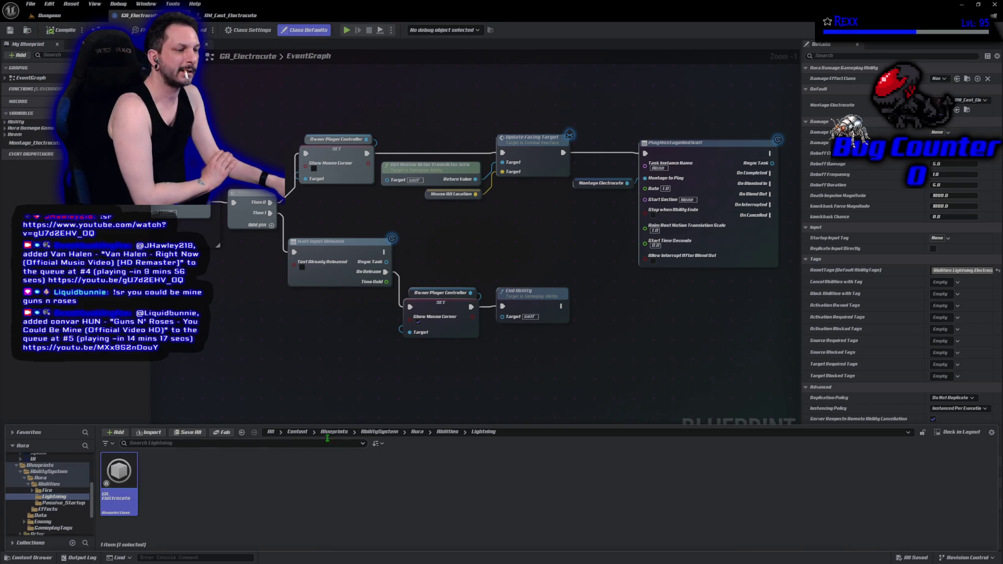
pyautogui.click(447, 432)
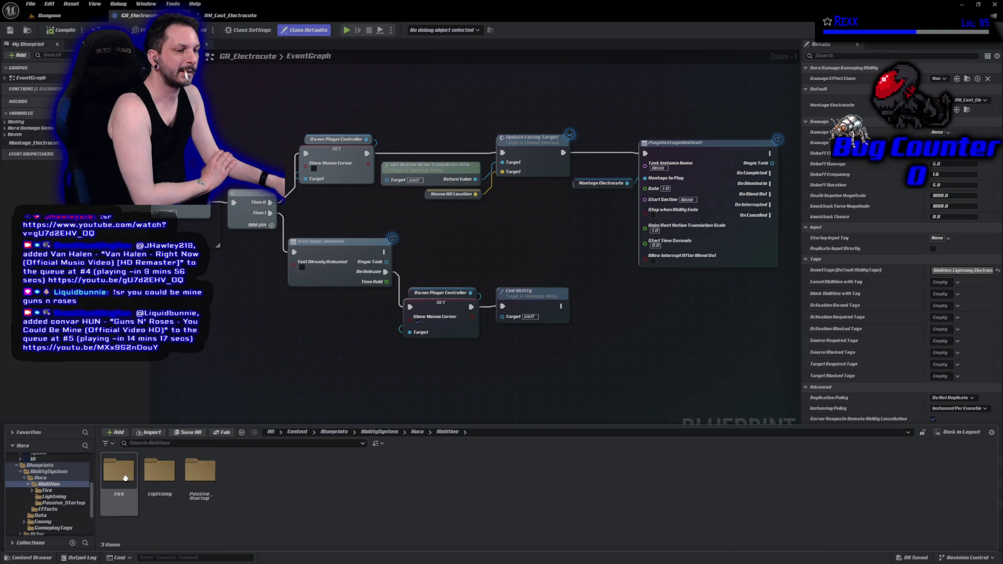
pyautogui.doubleClick(125, 477)
pyautogui.doubleClick(131, 482)
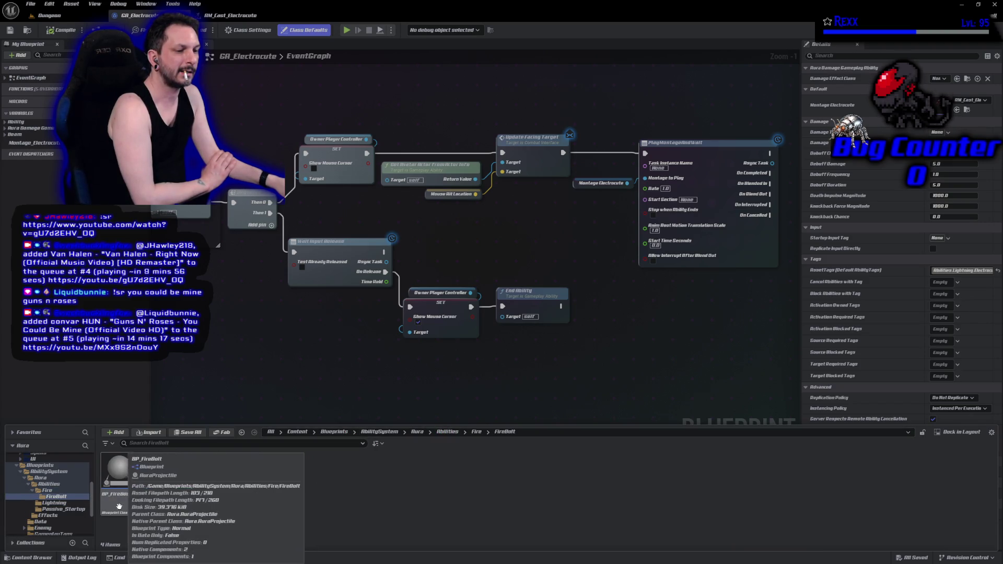
pyautogui.click(164, 502)
pyautogui.doubleClick(164, 502)
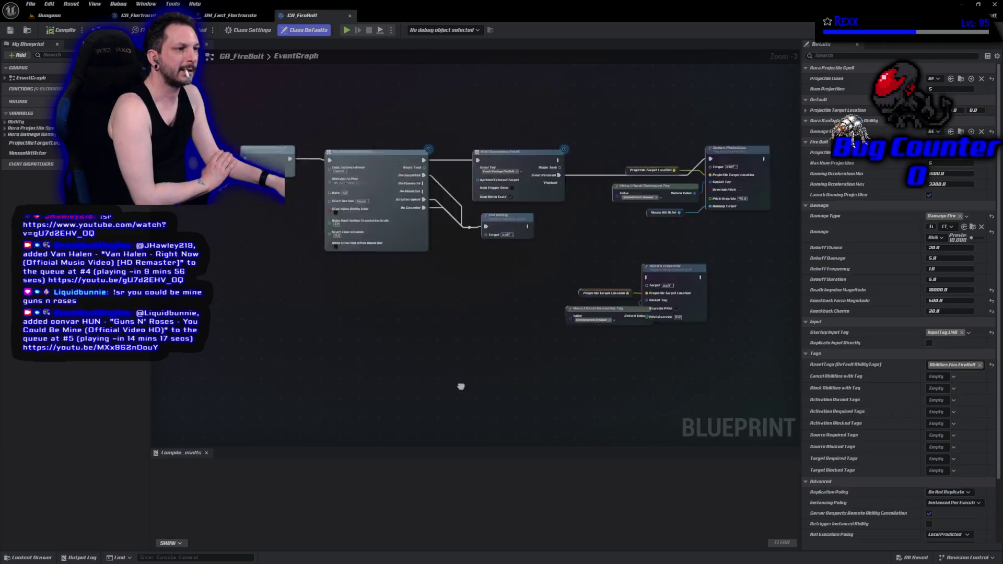
# Add a new Update Facing Target node to the GA_FireBolt event graph
pyautogui.rightClick(466, 234)
pyautogui.write('update facing t')
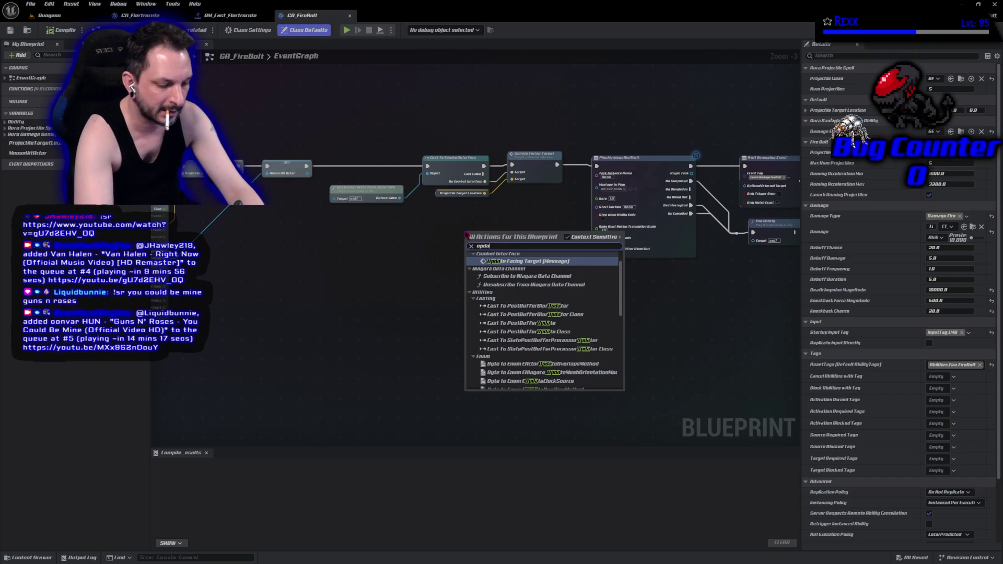
pyautogui.press('Return')
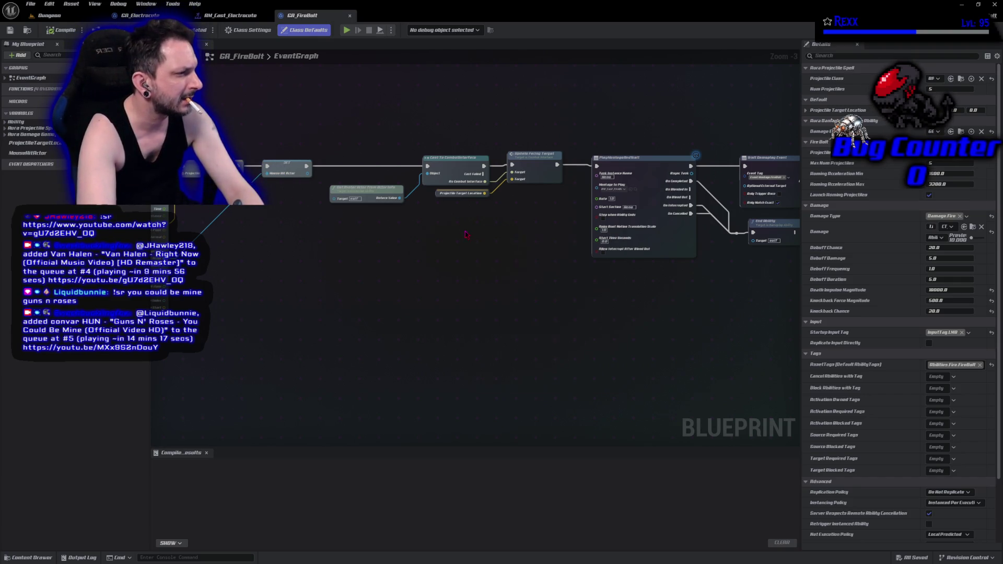
# Feed Get Avatar Actor into the new Update Facing Target and delete the CombatInterface cast and old node
pyautogui.scroll(3, 500, 232)
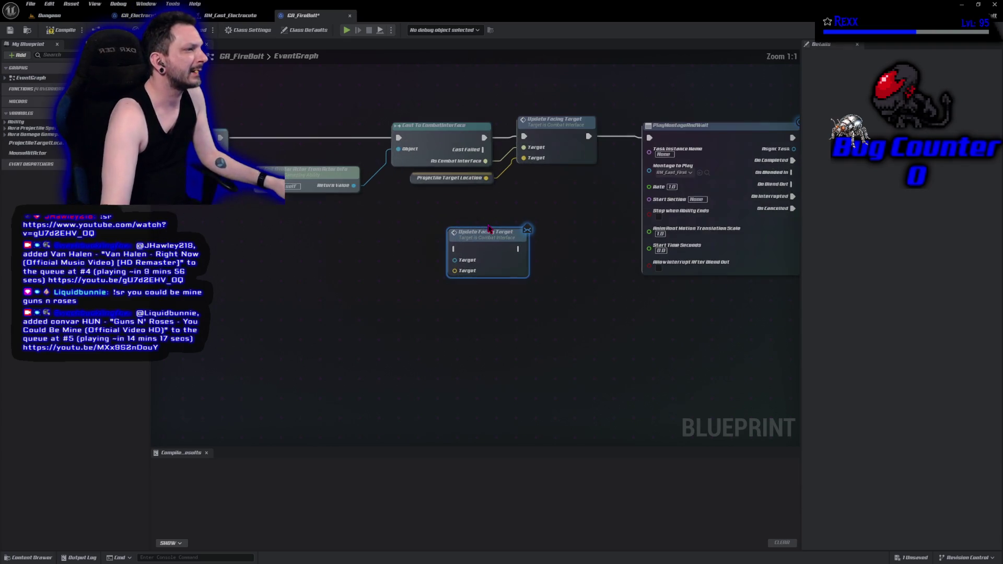
pyautogui.moveTo(492, 242); pyautogui.dragTo(561, 216)
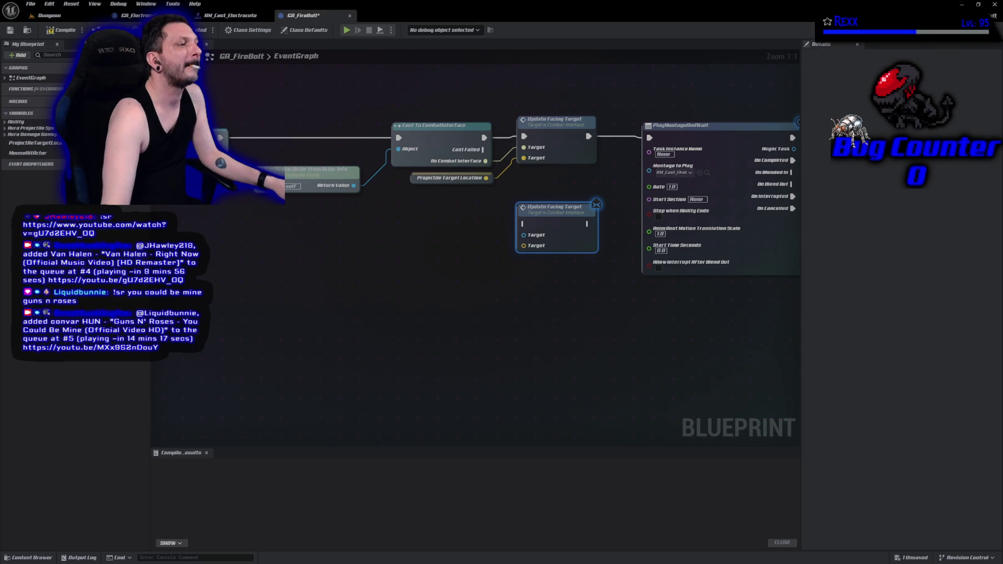
pyautogui.moveTo(354, 184)
pyautogui.mouseDown()
pyautogui.moveTo(496, 253)
pyautogui.moveTo(525, 246)
pyautogui.moveTo(523, 235)
pyautogui.mouseUp()
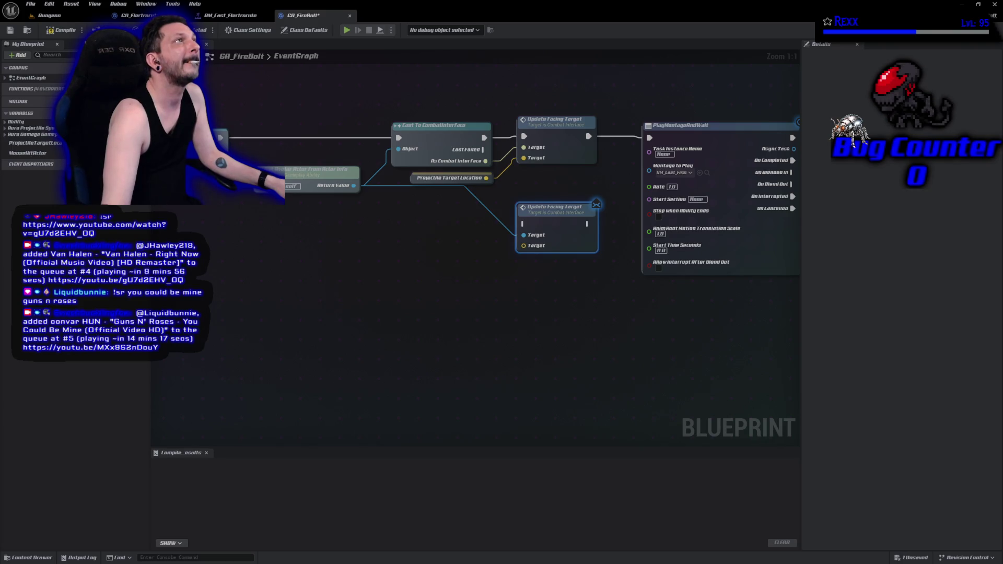
pyautogui.click(428, 140)
pyautogui.press('Delete')
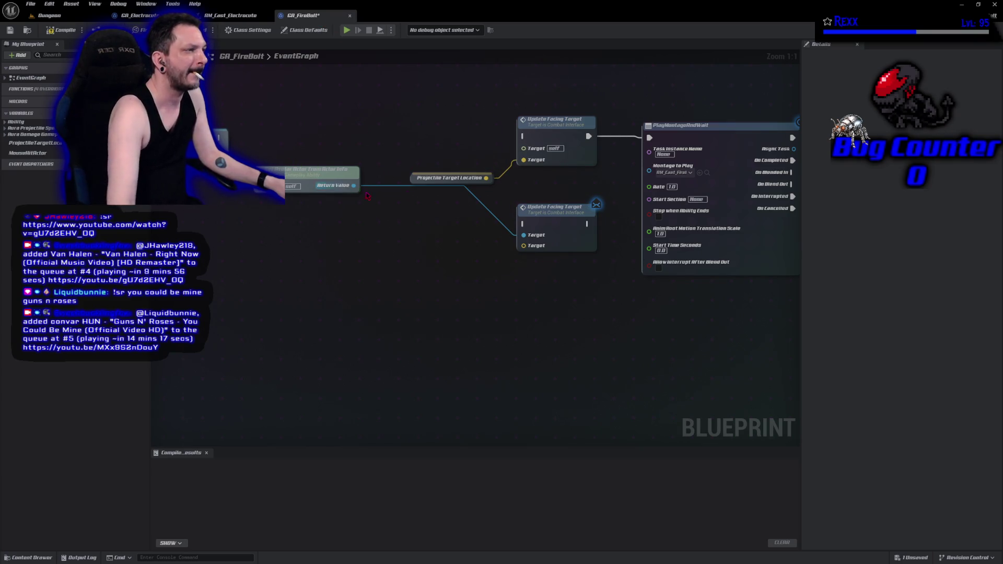
pyautogui.moveTo(588, 137)
pyautogui.mouseDown()
pyautogui.moveTo(587, 223)
pyautogui.moveTo(546, 196)
pyautogui.moveTo(546, 129)
pyautogui.mouseUp()
pyautogui.click(544, 135)
pyautogui.press('Delete')
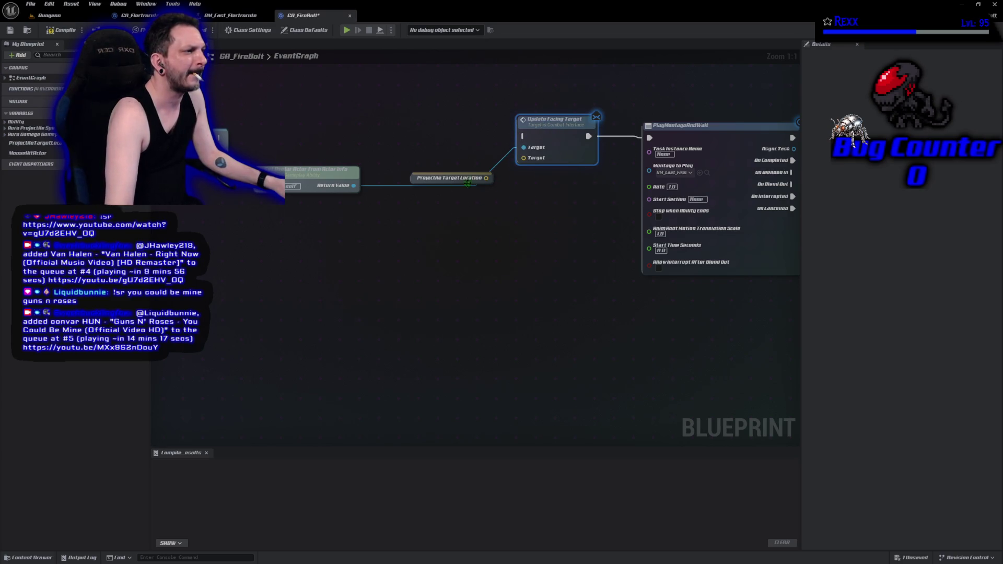
# Tidy the input nodes, wire the incoming execution into Update Facing Target, then compile and save
pyautogui.moveTo(492, 181)
pyautogui.mouseDown()
pyautogui.moveTo(485, 163)
pyautogui.moveTo(523, 158)
pyautogui.mouseUp()
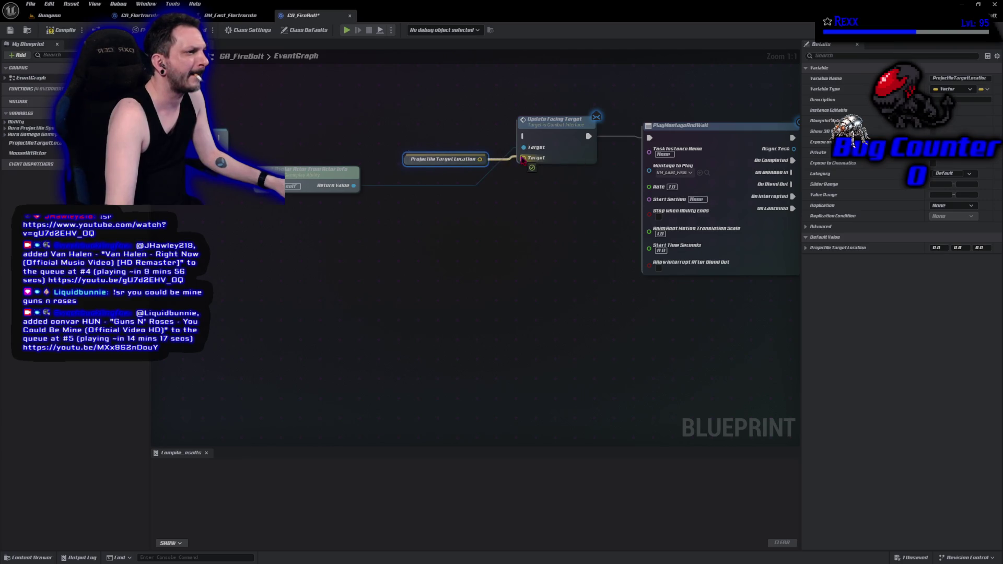
pyautogui.moveTo(301, 179); pyautogui.dragTo(427, 135)
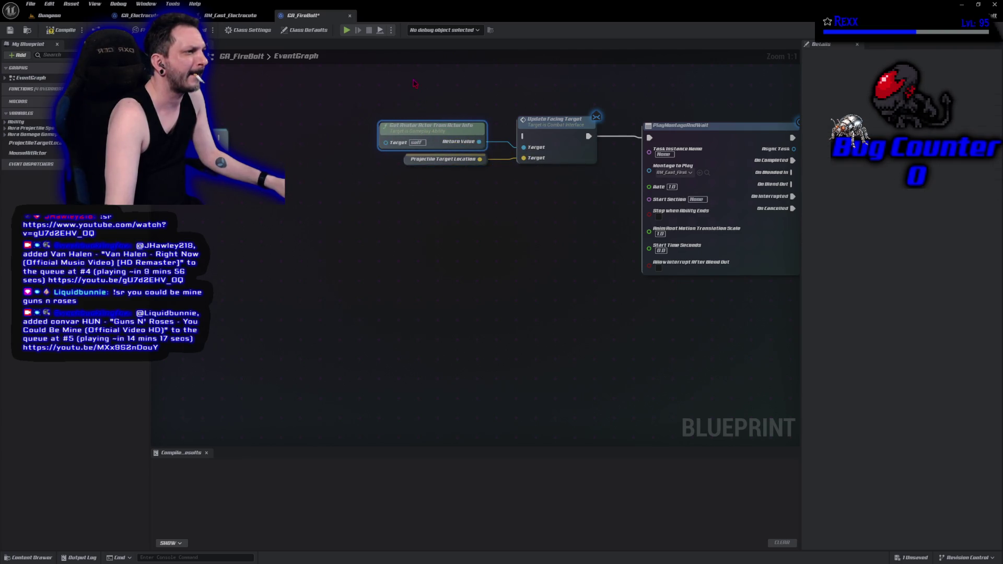
pyautogui.moveTo(414, 83)
pyautogui.mouseDown()
pyautogui.moveTo(445, 156)
pyautogui.moveTo(411, 168)
pyautogui.mouseUp()
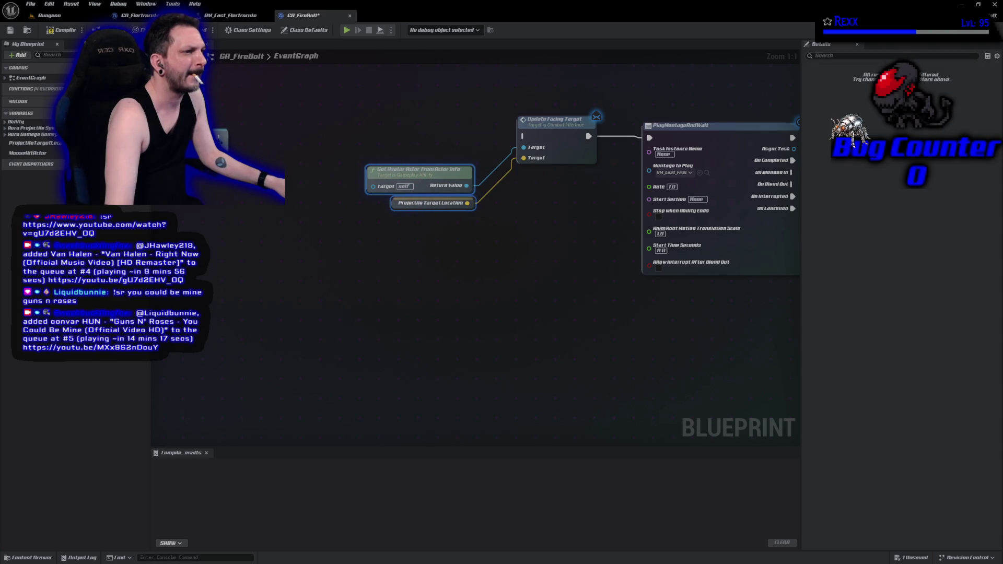
pyautogui.moveTo(223, 137)
pyautogui.mouseDown()
pyautogui.moveTo(481, 151)
pyautogui.moveTo(523, 136)
pyautogui.mouseUp()
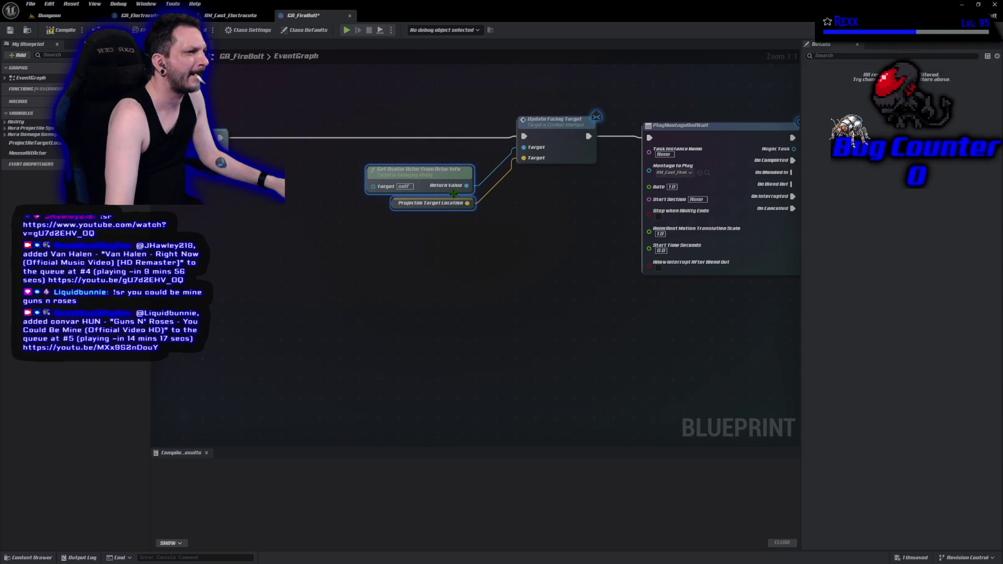
pyautogui.click(60, 30)
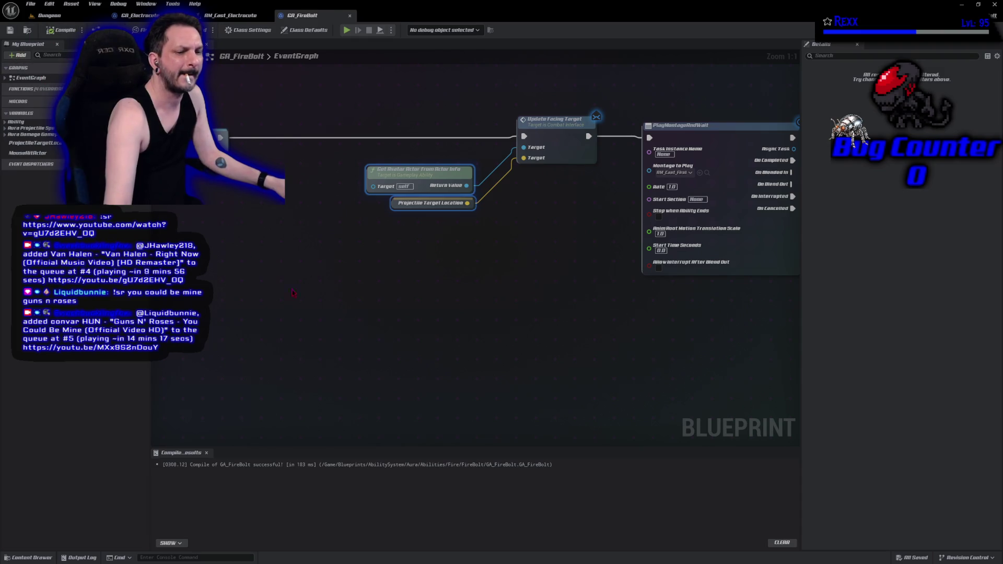
pyautogui.click(377, 343)
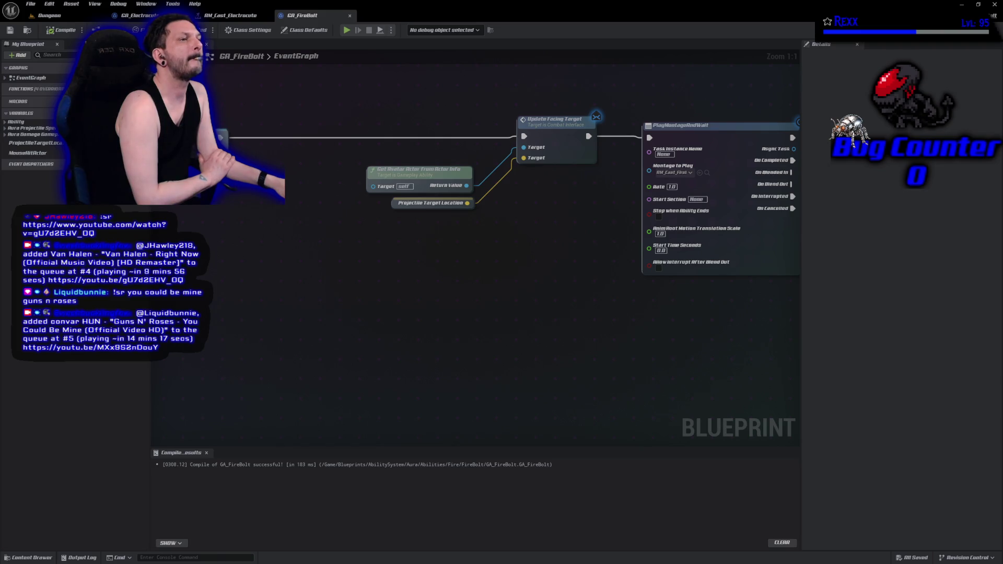
# Playtest the Dungeon level by firing three fire bolts at goblins, then stop the session
pyautogui.click(49, 15)
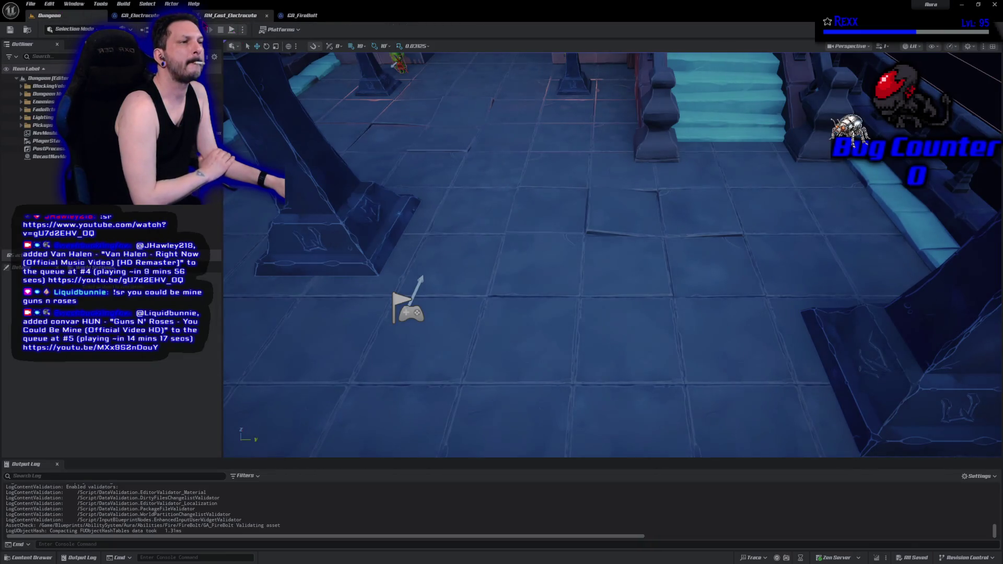
pyautogui.click(232, 29)
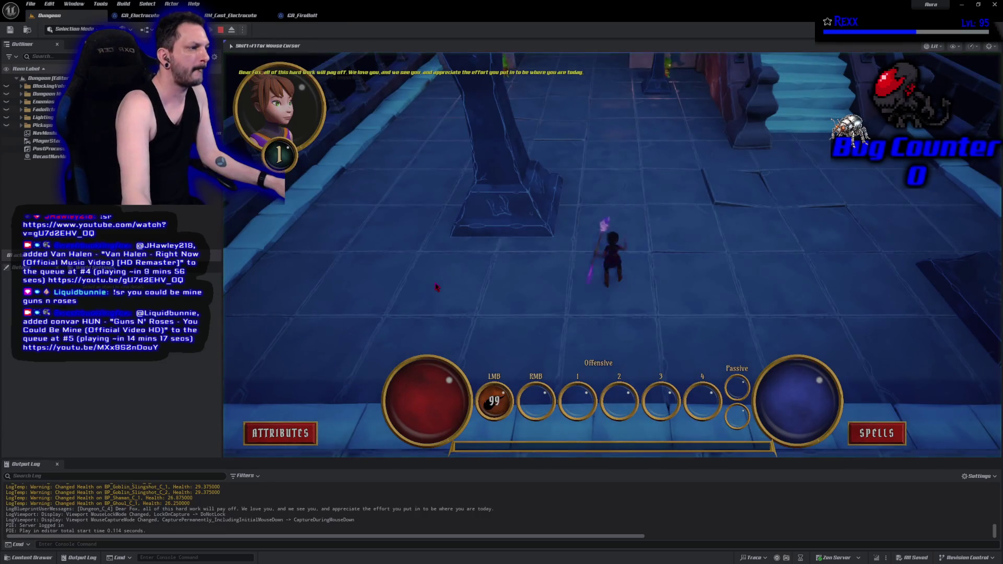
pyautogui.click(821, 240)
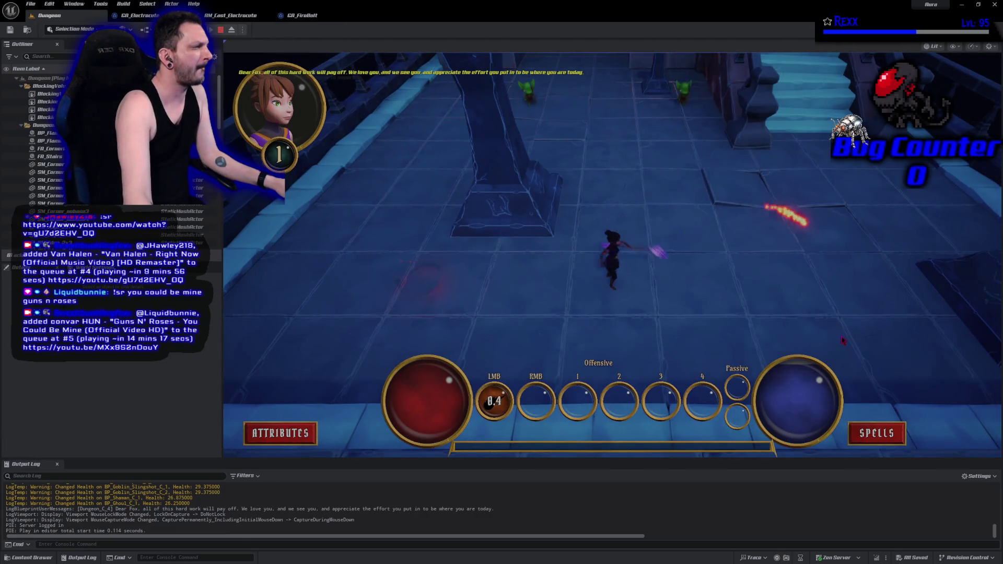
pyautogui.click(630, 354)
pyautogui.click(653, 225)
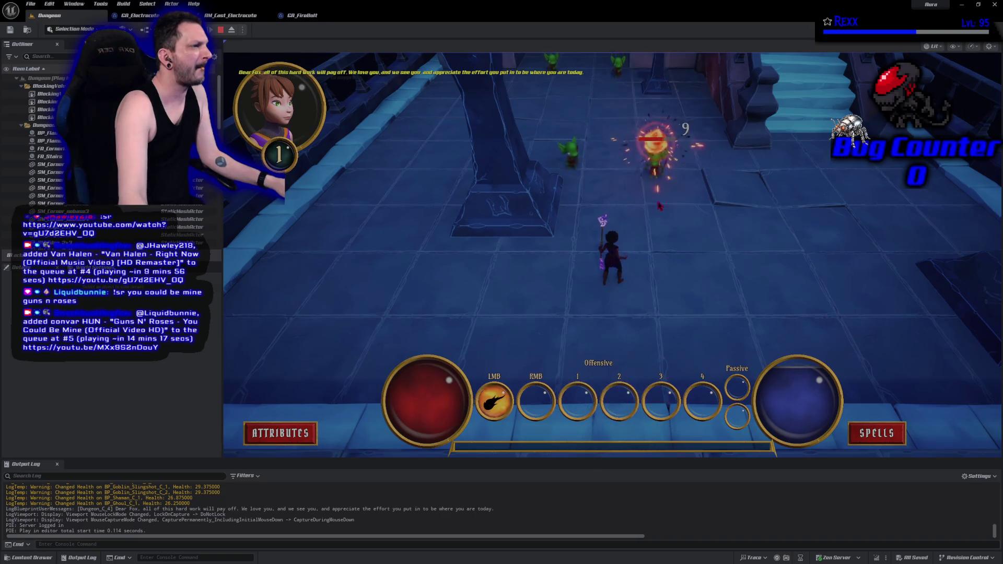
pyautogui.press('Escape')
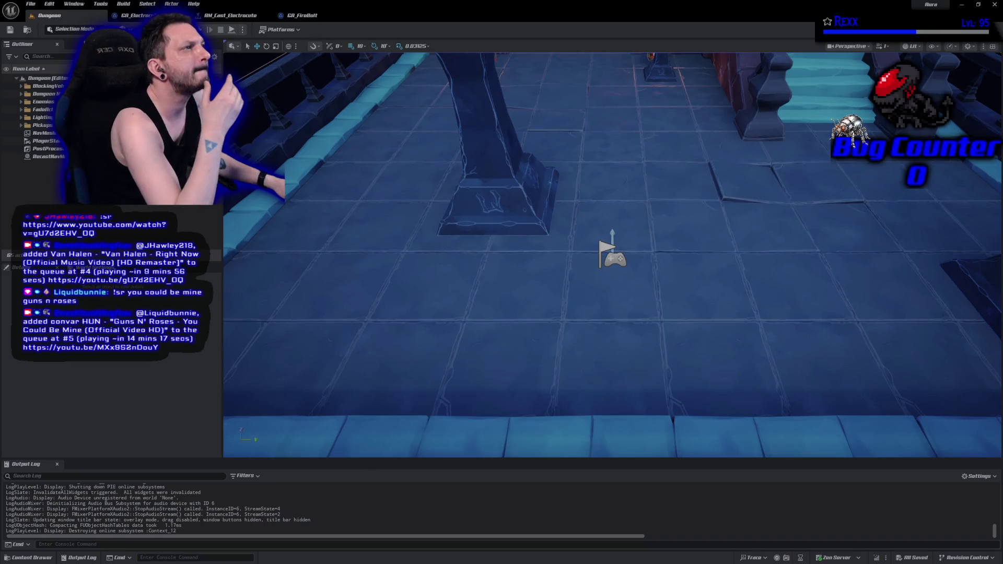
# Close the GA_FireBolt and AM_Cast_Electrocute tabs to land on GA_Electrocute's EventGraph
pyautogui.click(291, 17)
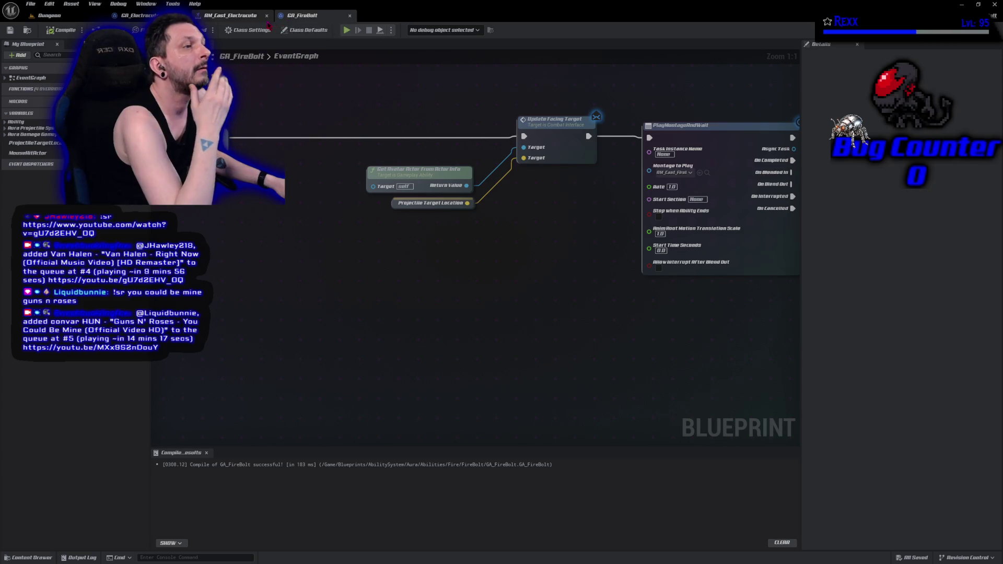
pyautogui.click(349, 15)
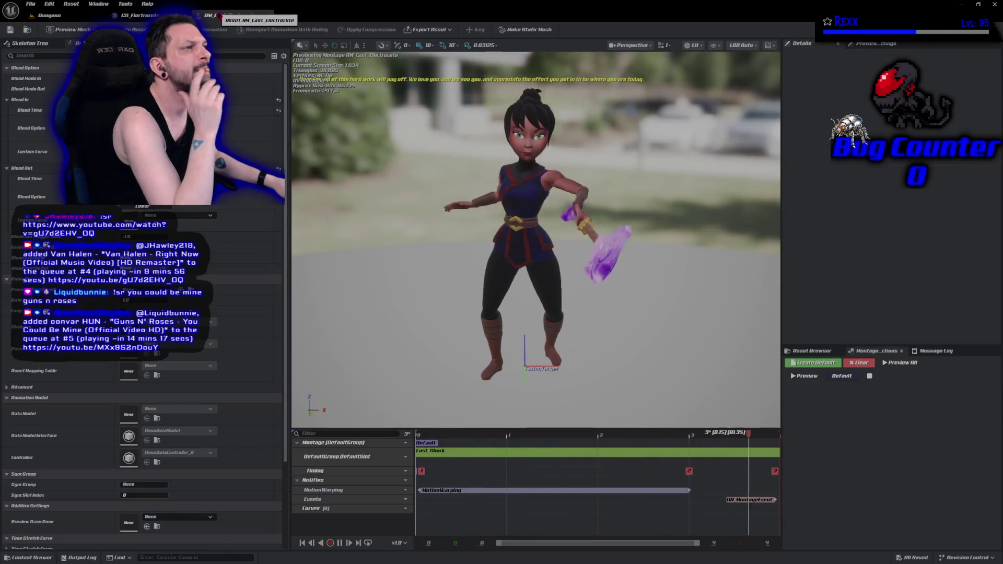
pyautogui.click(266, 15)
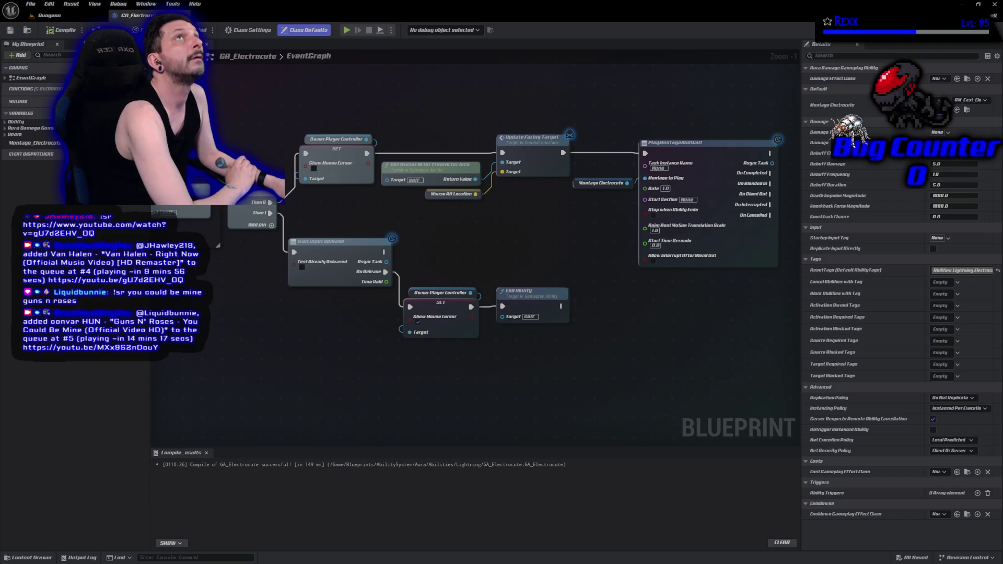
# Make room after ActivateAbility and place a Does Object Implement Interface node
pyautogui.moveTo(233, 323)
pyautogui.mouseDown()
pyautogui.moveTo(273, 341)
pyautogui.moveTo(799, 355)
pyautogui.moveTo(778, 331)
pyautogui.mouseUp()
pyautogui.moveTo(335, 190); pyautogui.dragTo(176, 189)
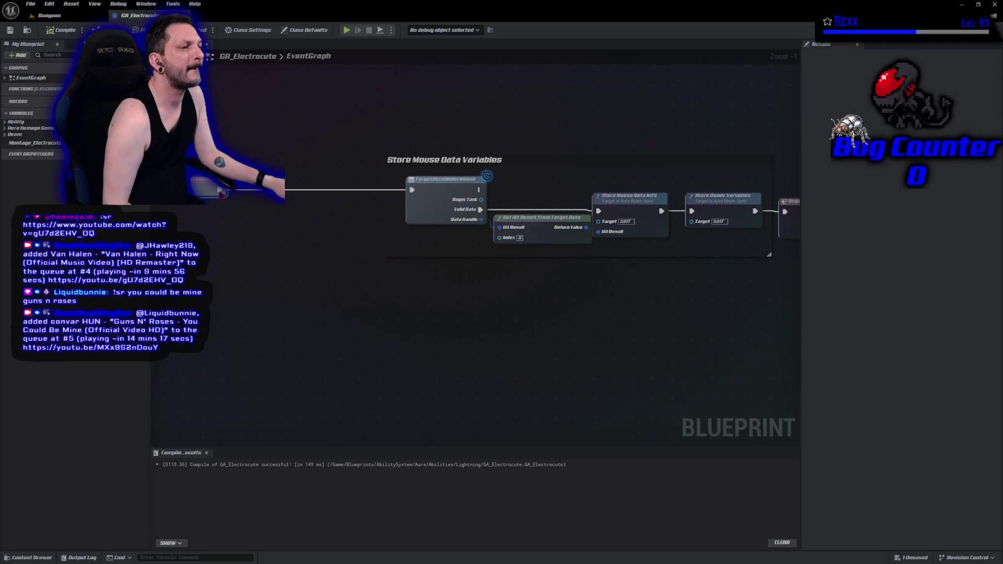
pyautogui.moveTo(222, 192); pyautogui.dragTo(249, 192)
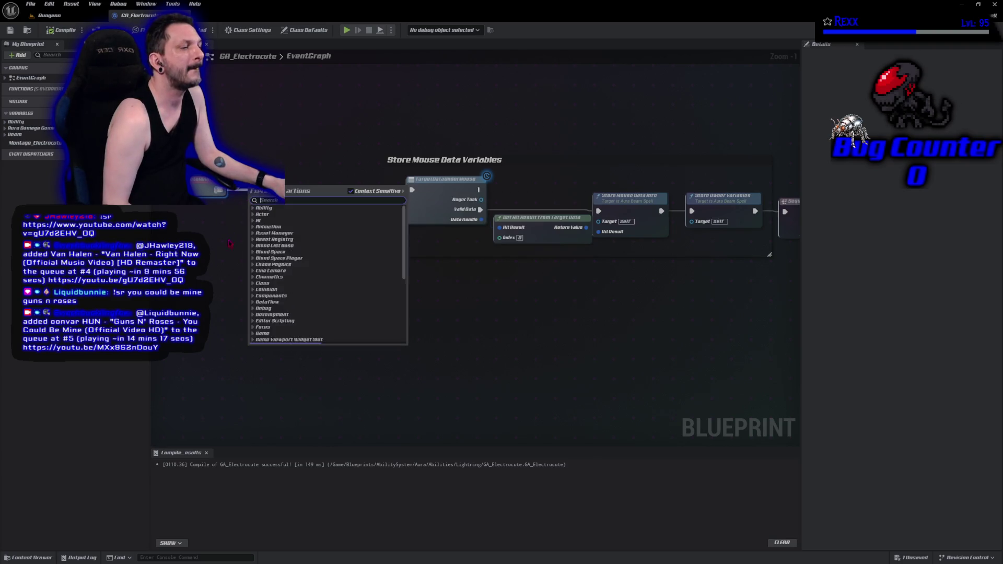
pyautogui.click(230, 244)
pyautogui.rightClick(220, 252)
pyautogui.write('does')
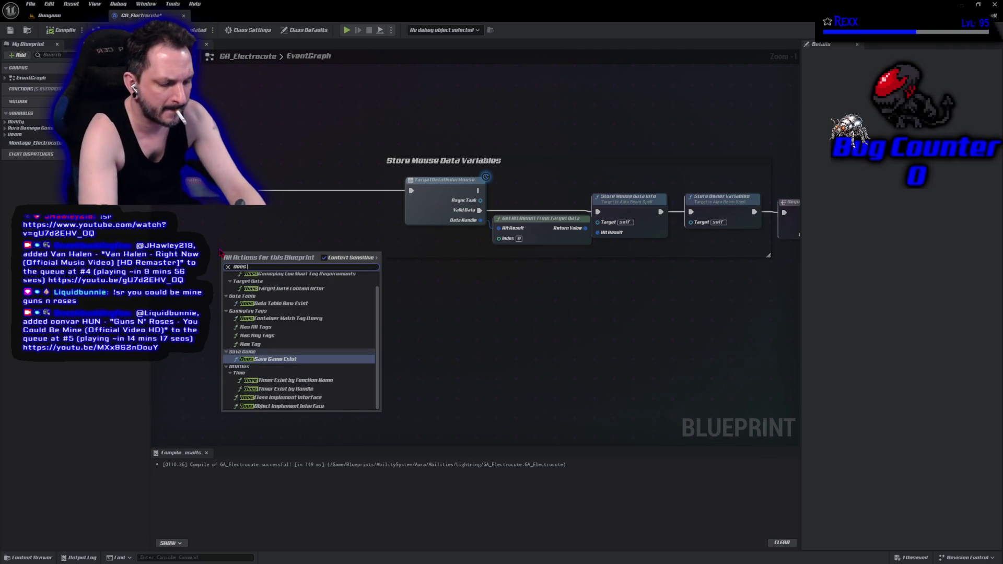
pyautogui.write(' imm')
pyautogui.press('BackSpace')
pyautogui.write('pl')
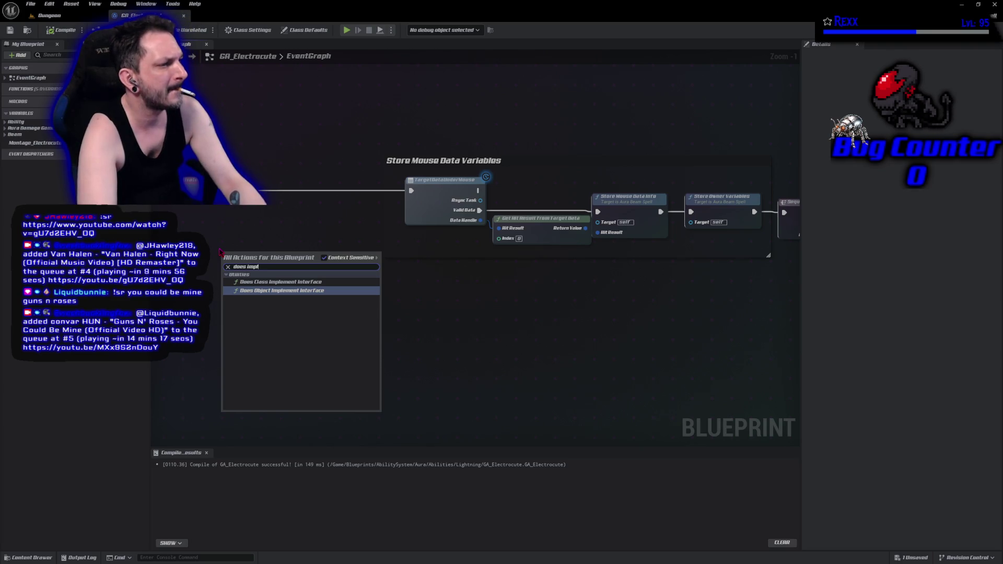
pyautogui.press('Up')
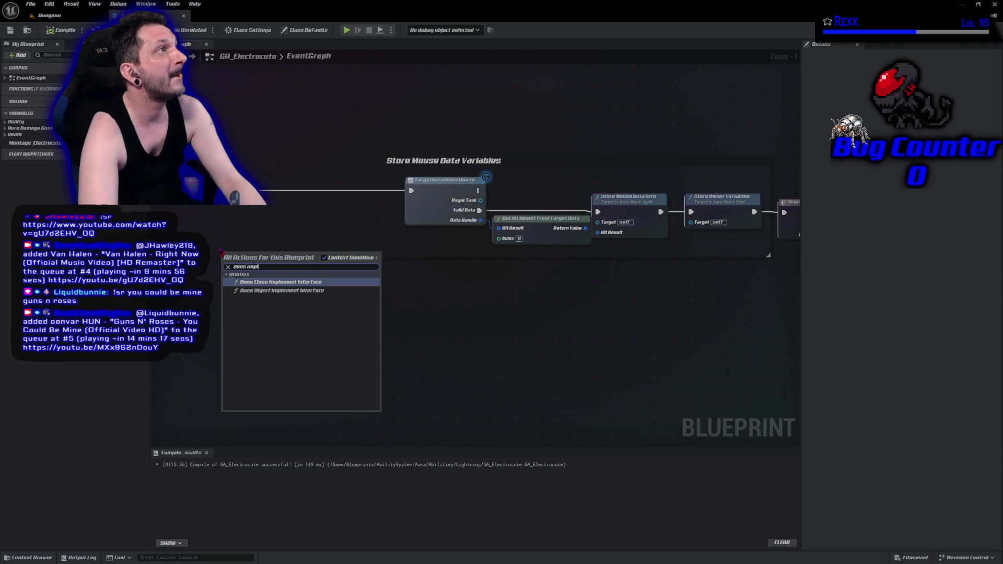
pyautogui.click(282, 291)
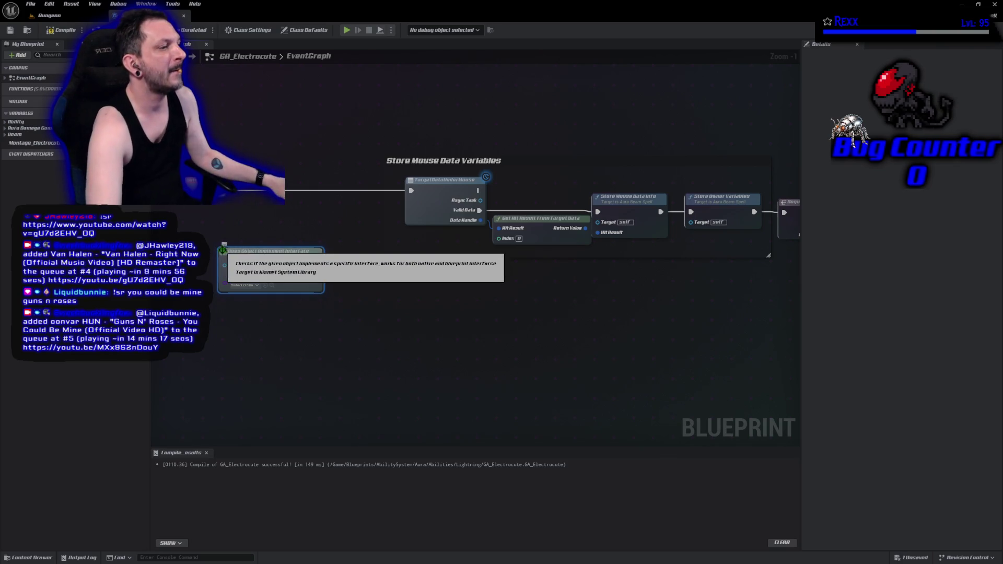
pyautogui.moveTo(261, 256)
pyautogui.mouseDown()
pyautogui.moveTo(312, 177)
pyautogui.moveTo(230, 246)
pyautogui.moveTo(211, 240)
pyautogui.mouseUp()
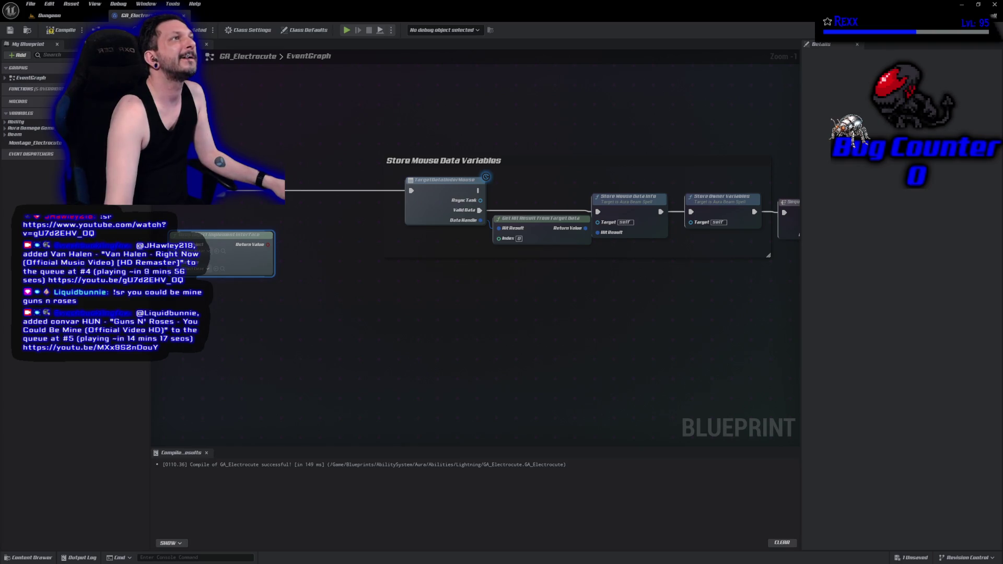
# Position the interface-check node beside the Get Avatar Actor From Actor Info node
pyautogui.moveTo(744, 296); pyautogui.dragTo(407, 292)
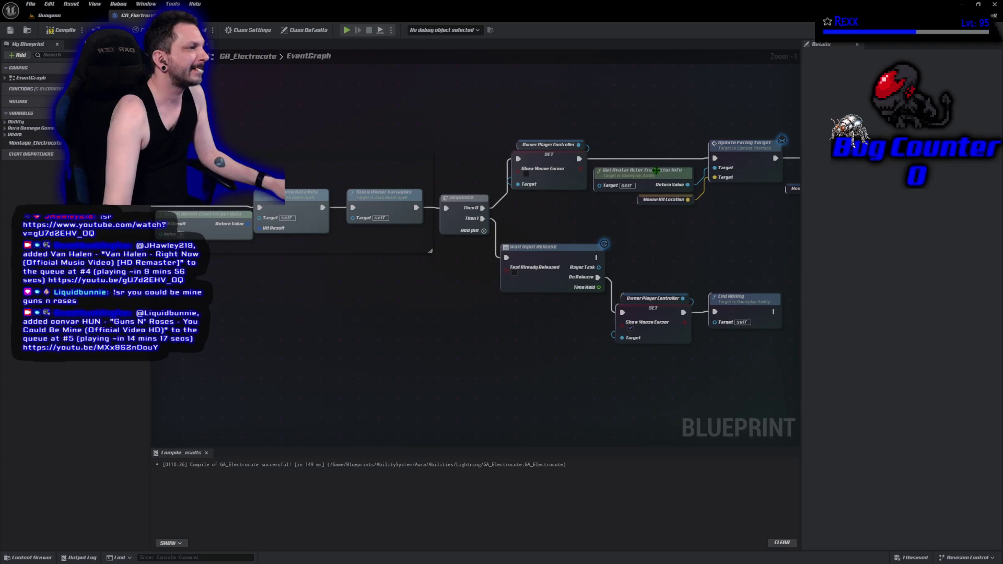
pyautogui.moveTo(655, 170); pyautogui.dragTo(796, 175)
pyautogui.moveTo(279, 313); pyautogui.dragTo(551, 315)
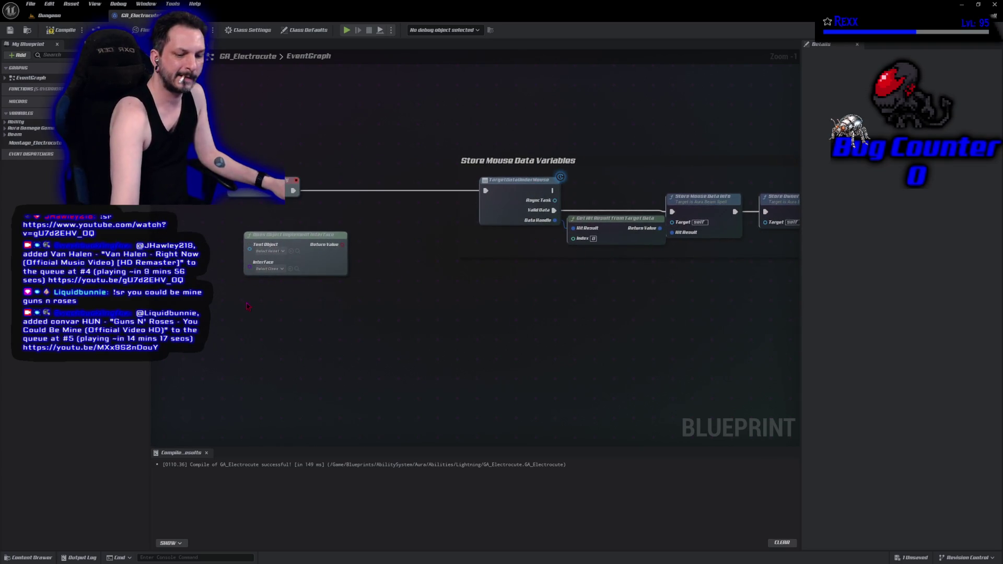
pyautogui.moveTo(241, 303); pyautogui.dragTo(366, 314)
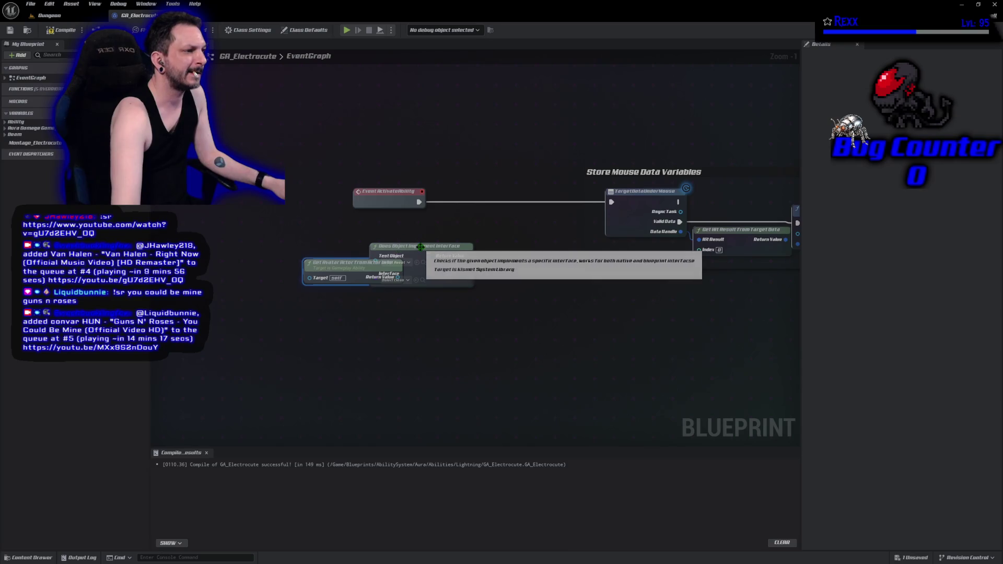
pyautogui.moveTo(424, 258)
pyautogui.mouseDown()
pyautogui.moveTo(465, 260)
pyautogui.moveTo(388, 272)
pyautogui.moveTo(383, 260)
pyautogui.mouseUp()
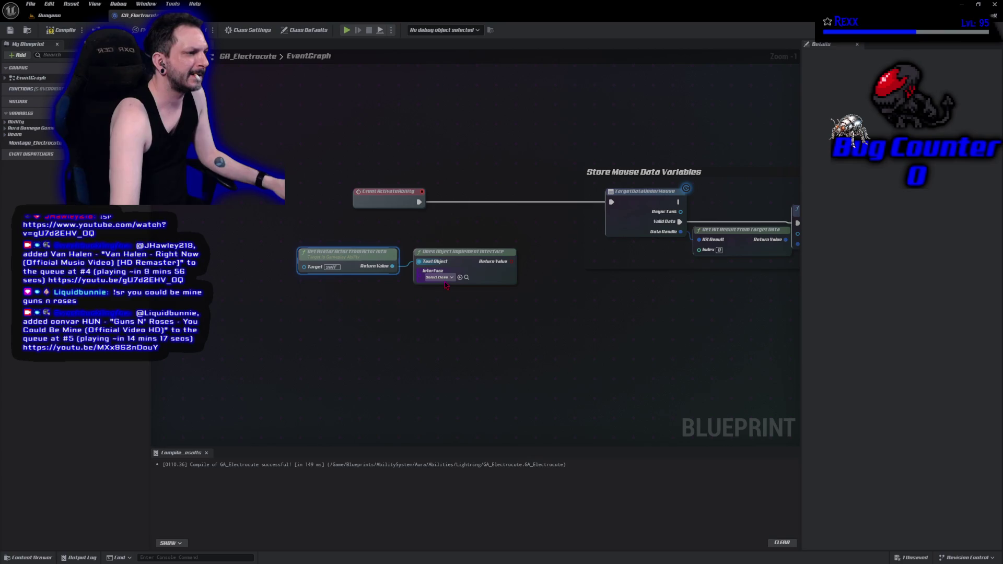
# Set the interface check to Combat Interface, then compile and save
pyautogui.click(439, 277)
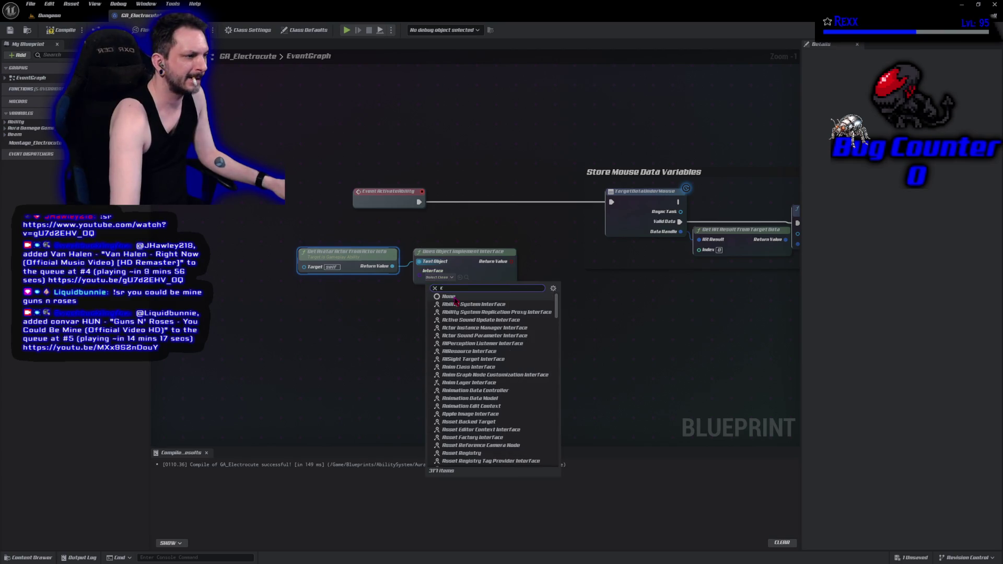
pyautogui.write('om')
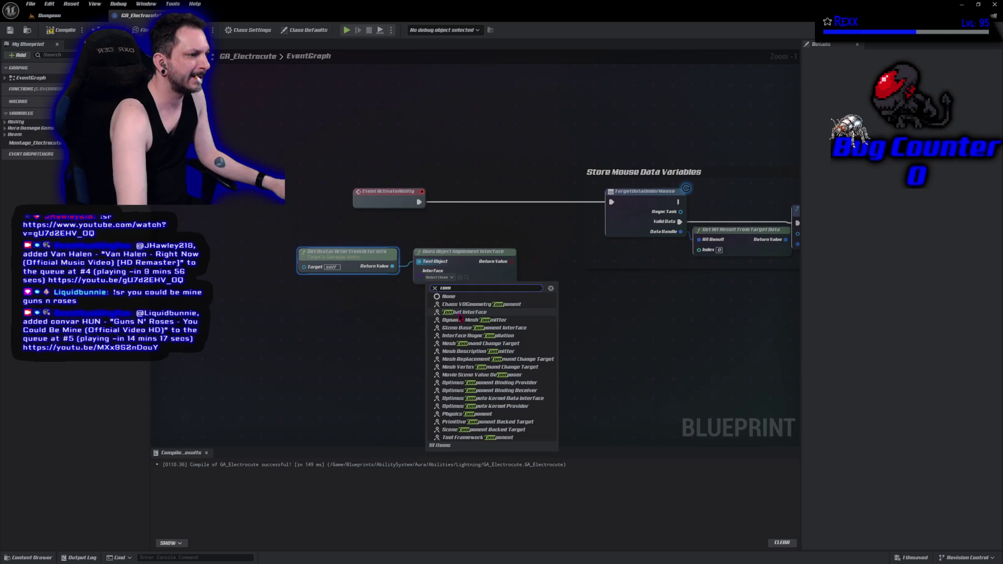
pyautogui.click(481, 313)
pyautogui.click(481, 313)
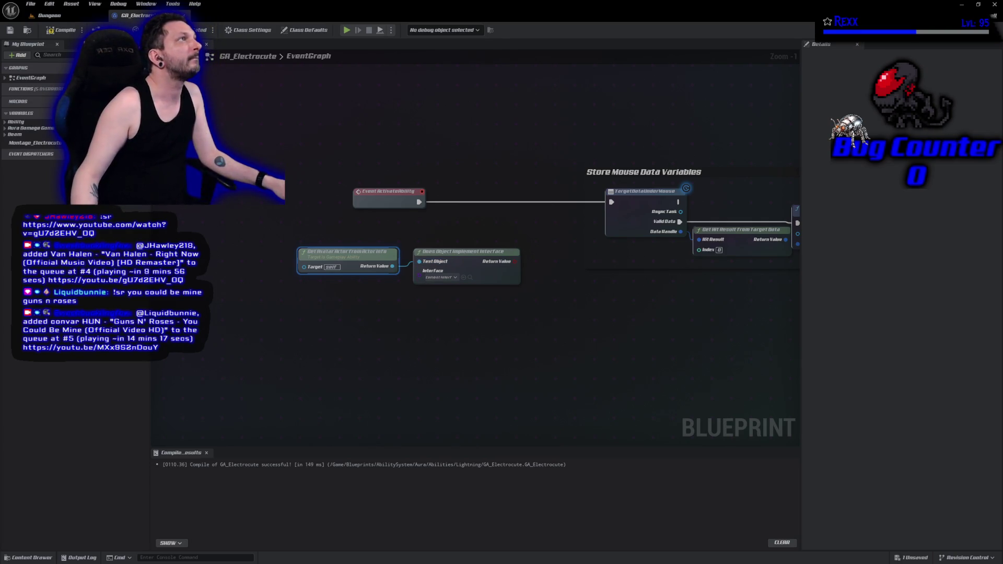
pyautogui.press('F7')
pyautogui.hotkey('ctrl', 's')
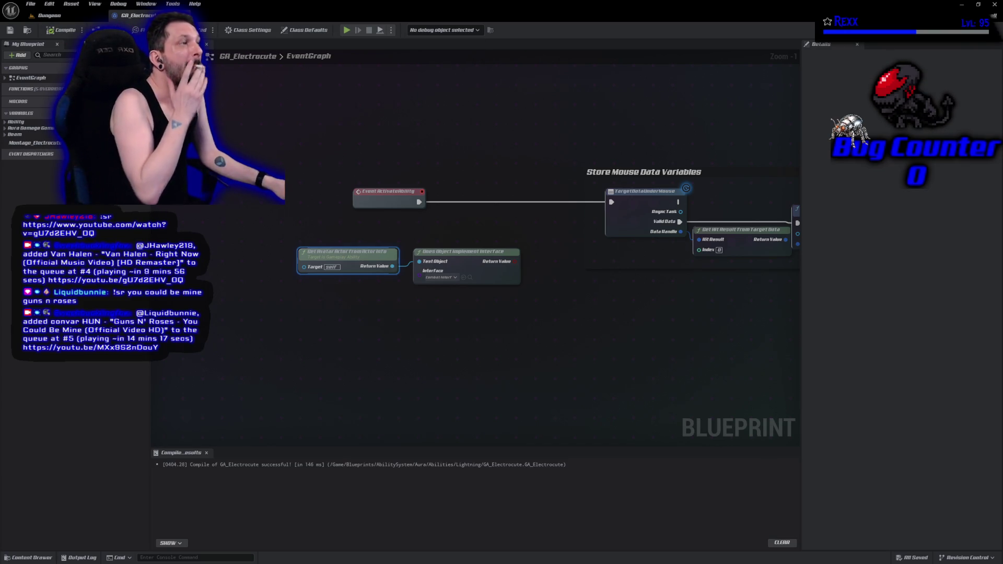
# Add a Branch after ActivateAbility with the interface check's Return Value as its Condition
pyautogui.click(510, 195)
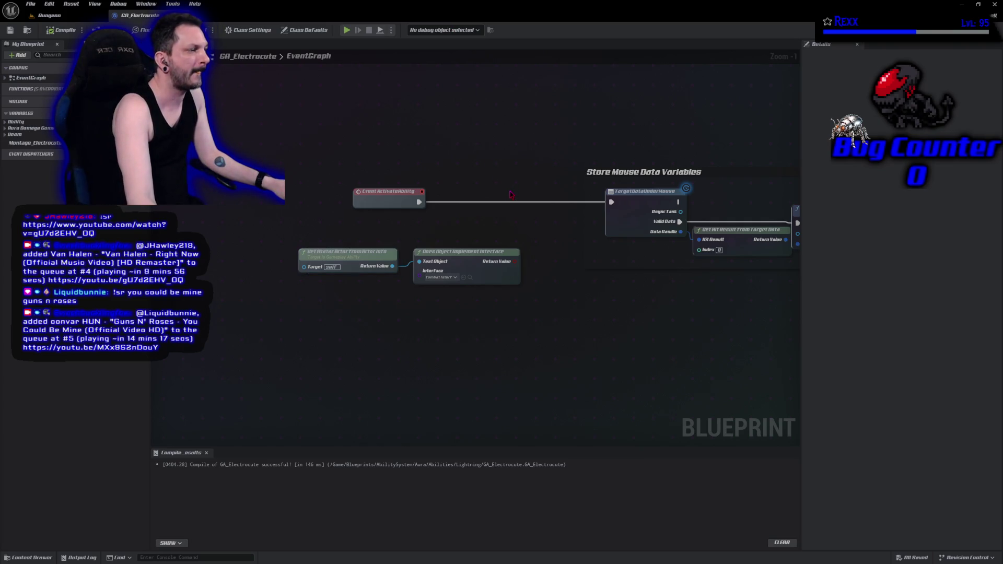
pyautogui.click(511, 194)
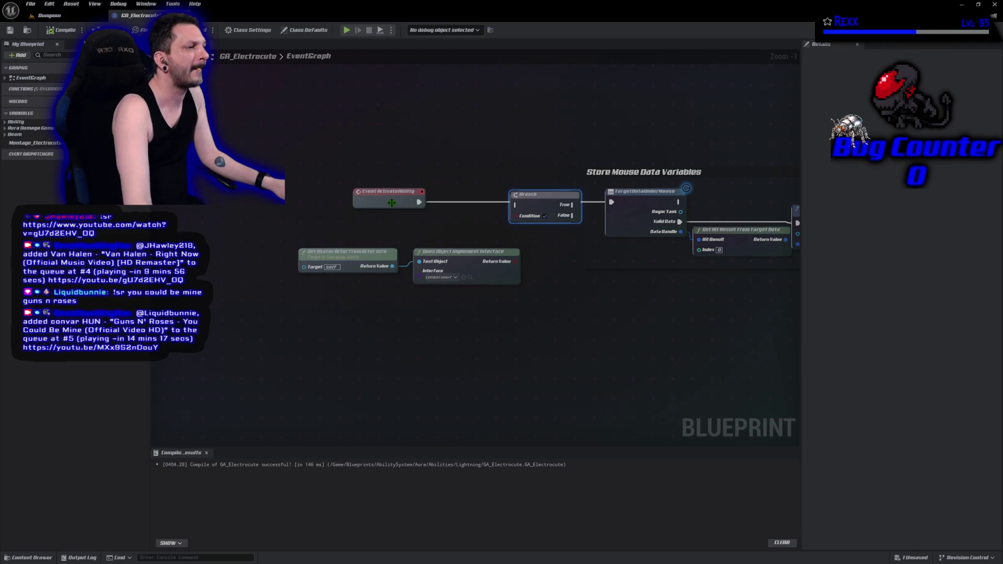
pyautogui.moveTo(419, 202)
pyautogui.mouseDown()
pyautogui.moveTo(492, 216)
pyautogui.moveTo(536, 201)
pyautogui.mouseUp()
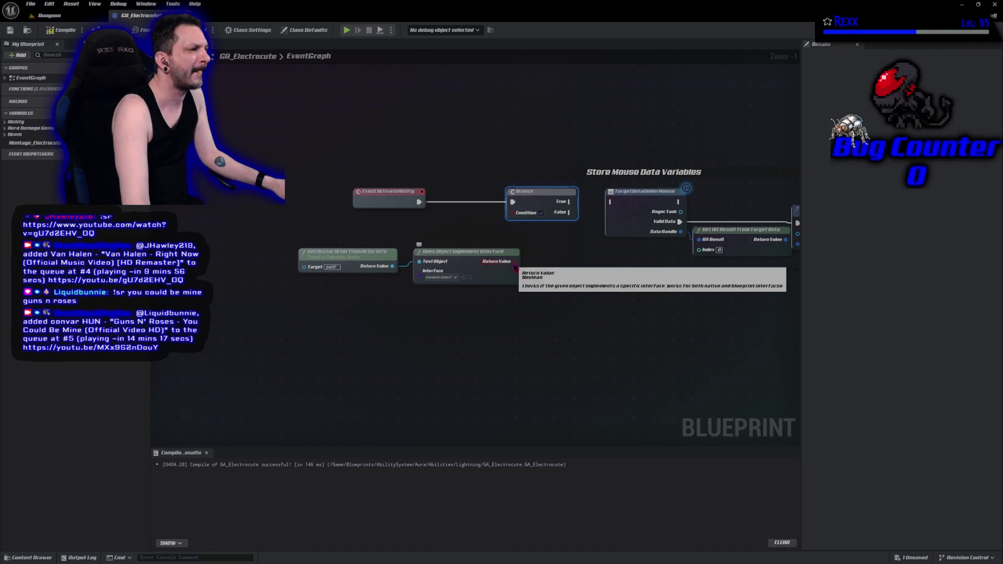
pyautogui.moveTo(514, 262); pyautogui.dragTo(513, 212)
pyautogui.moveTo(344, 229); pyautogui.dragTo(523, 287)
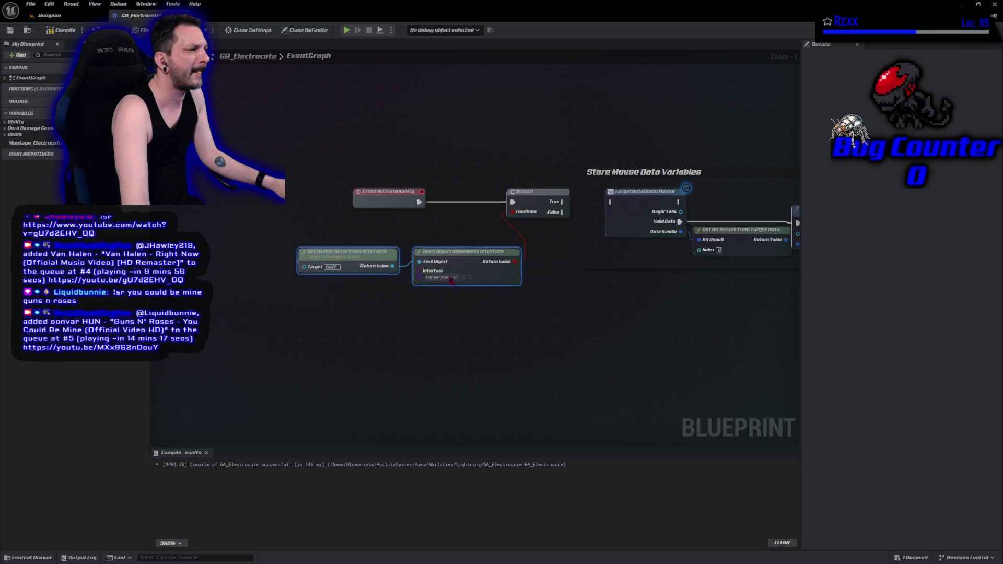
pyautogui.moveTo(462, 268)
pyautogui.mouseDown()
pyautogui.moveTo(361, 231)
pyautogui.moveTo(406, 228)
pyautogui.mouseUp()
pyautogui.keyDown('ctrl'); pyautogui.click(387, 196); pyautogui.keyUp('ctrl')
pyautogui.moveTo(509, 265); pyautogui.dragTo(381, 243)
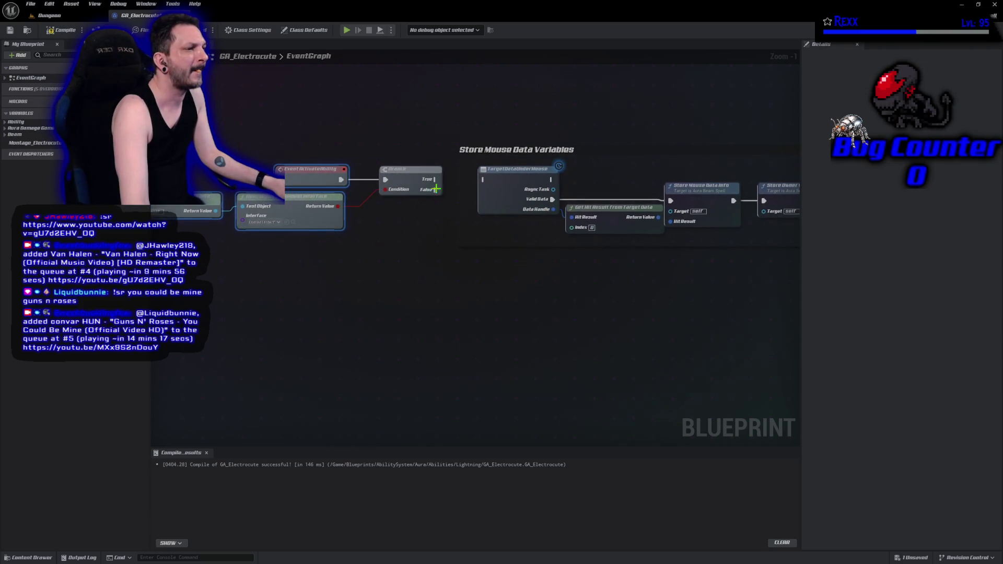
# Connect the Branch's True output to TargetDataUnderMouse and save
pyautogui.moveTo(434, 179)
pyautogui.mouseDown()
pyautogui.moveTo(481, 191)
pyautogui.moveTo(482, 180)
pyautogui.mouseUp()
pyautogui.moveTo(338, 206); pyautogui.dragTo(385, 189)
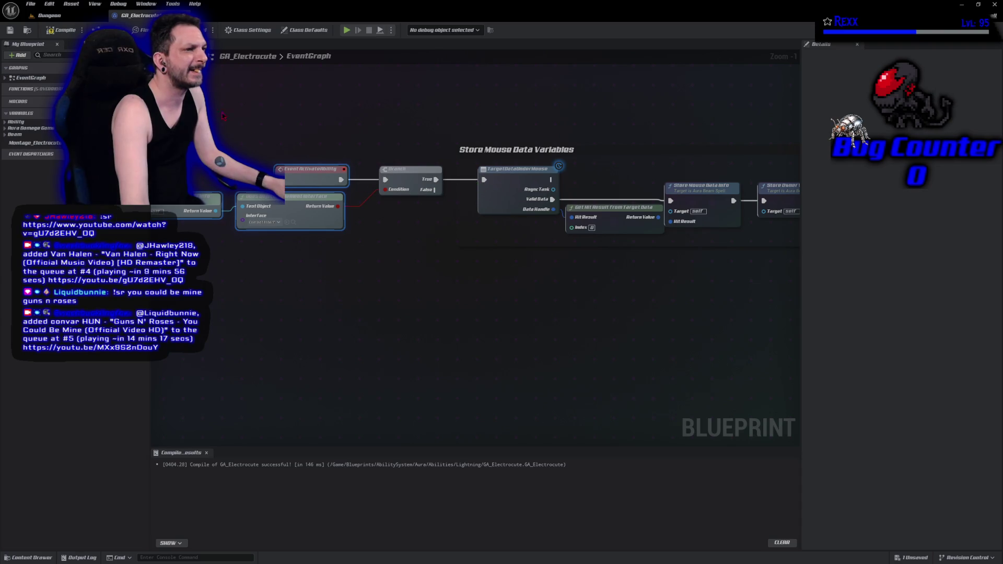
pyautogui.hotkey('ctrl', 's')
pyautogui.click(389, 368)
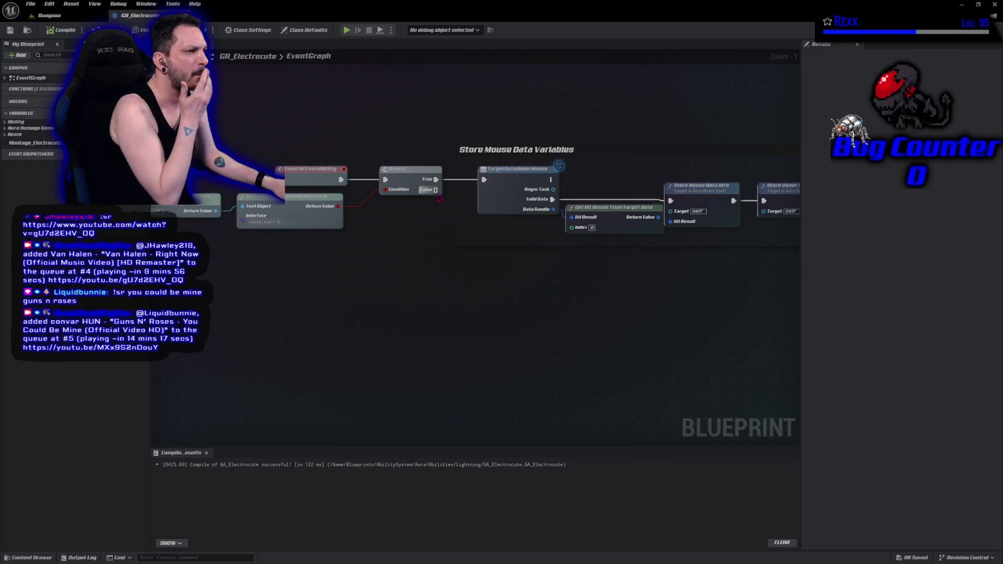
# Run the Branch's False output into a new End Ability node, then compile
pyautogui.moveTo(434, 190)
pyautogui.mouseDown()
pyautogui.moveTo(452, 282)
pyautogui.moveTo(454, 272)
pyautogui.mouseUp()
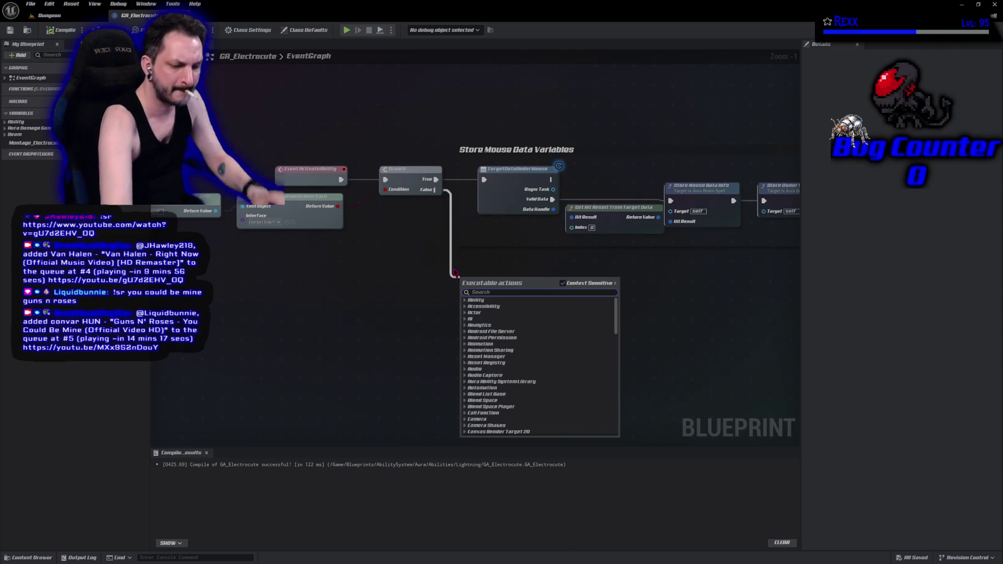
pyautogui.write('end ability')
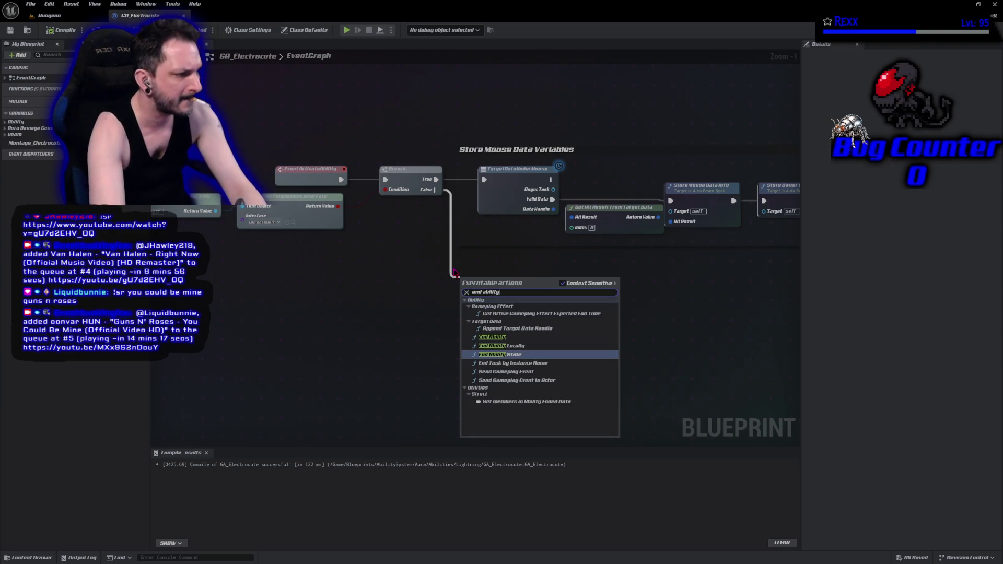
pyautogui.click(491, 337)
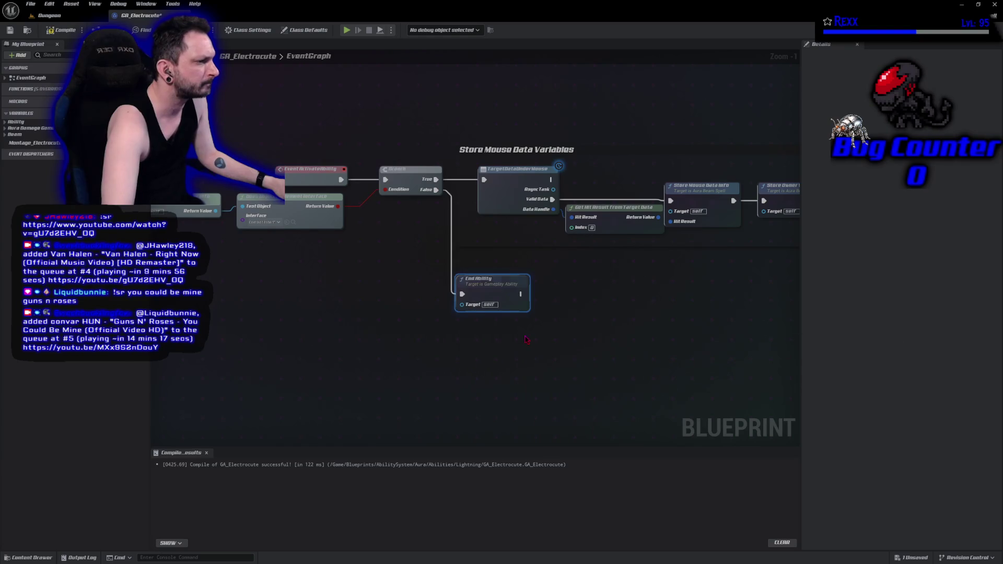
pyautogui.moveTo(506, 300); pyautogui.dragTo(506, 284)
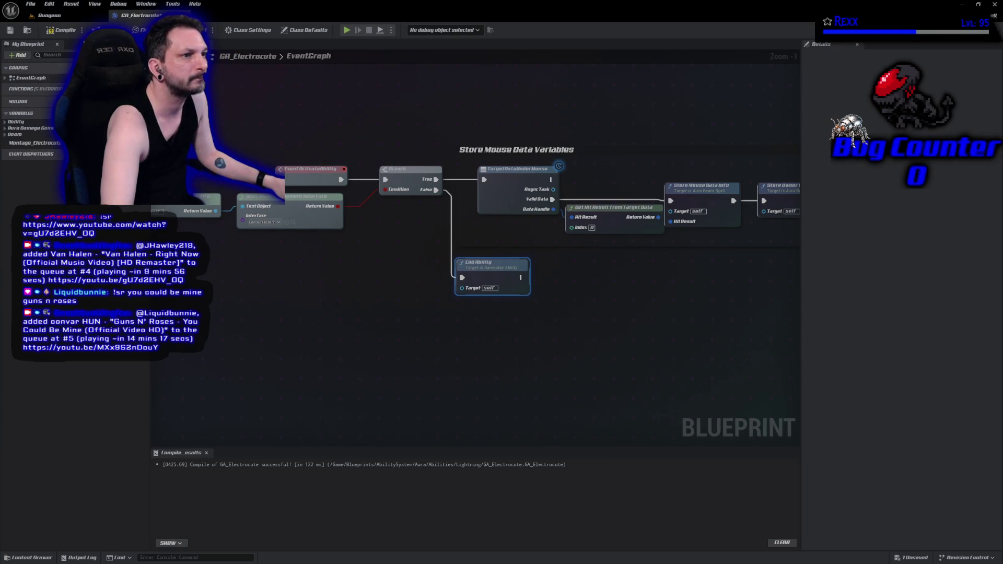
pyautogui.click(53, 32)
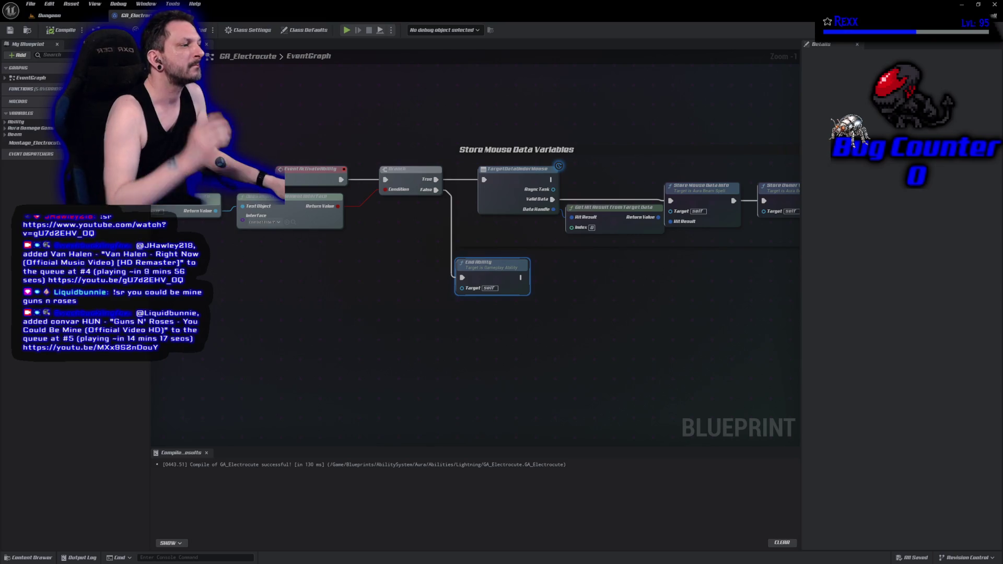